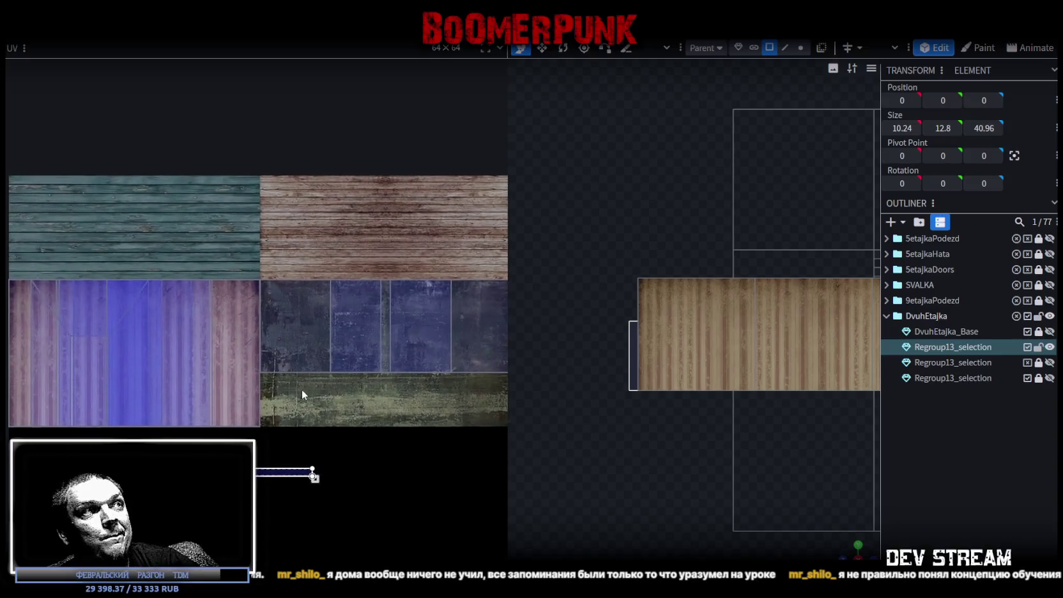
# Switch to a perspective view of the textured building and select its door frame
pyautogui.moveTo(231, 414); pyautogui.dragTo(277, 390, button='middle')
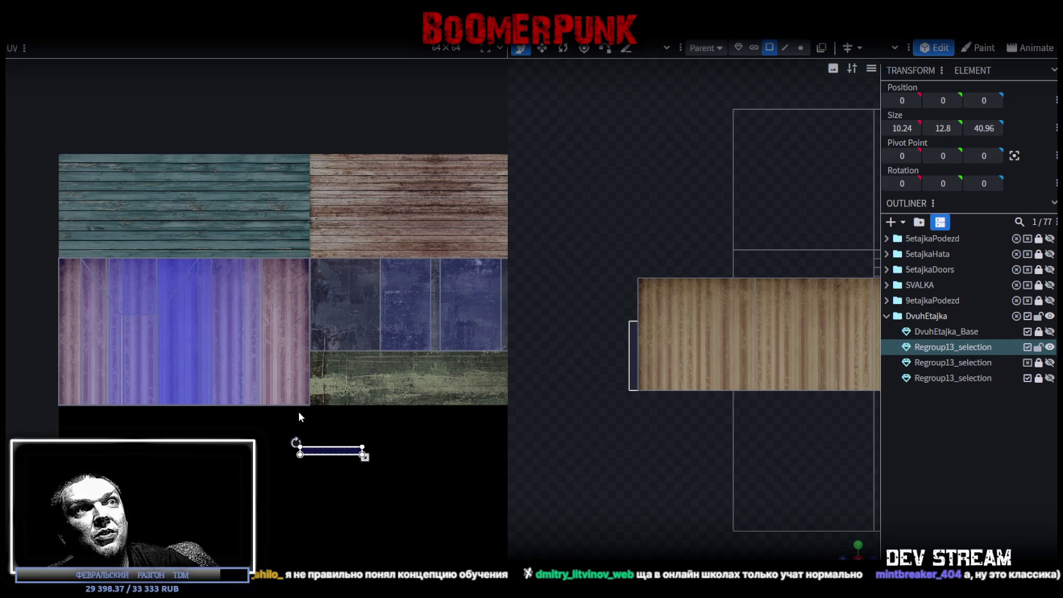
pyautogui.scroll(-2, 290, 416)
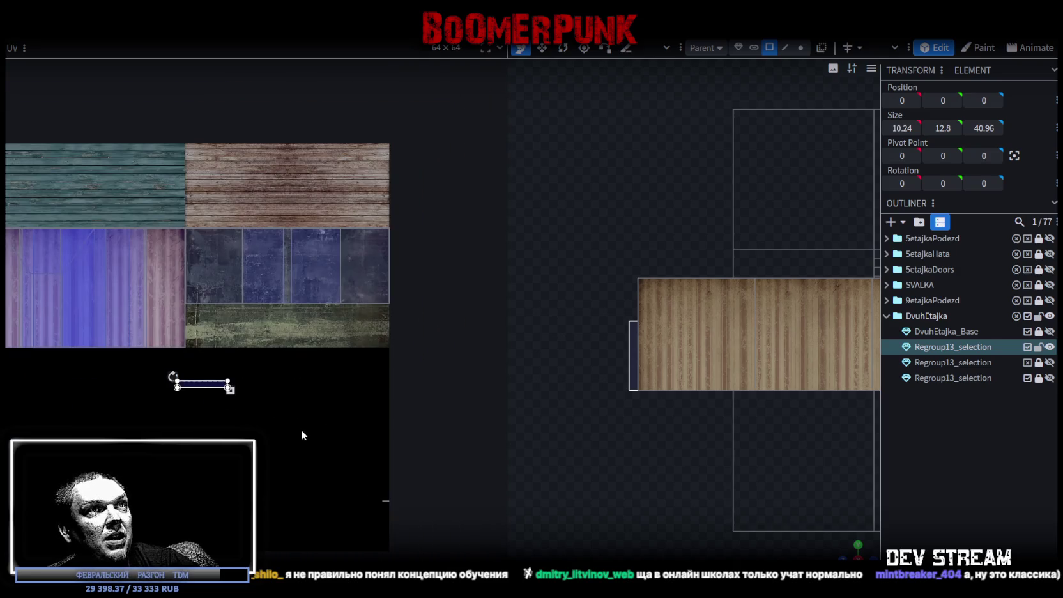
pyautogui.click(856, 548)
pyautogui.moveTo(750, 469)
pyautogui.mouseDown()
pyautogui.moveTo(828, 465)
pyautogui.moveTo(806, 471)
pyautogui.moveTo(730, 391)
pyautogui.mouseUp()
pyautogui.click(730, 390)
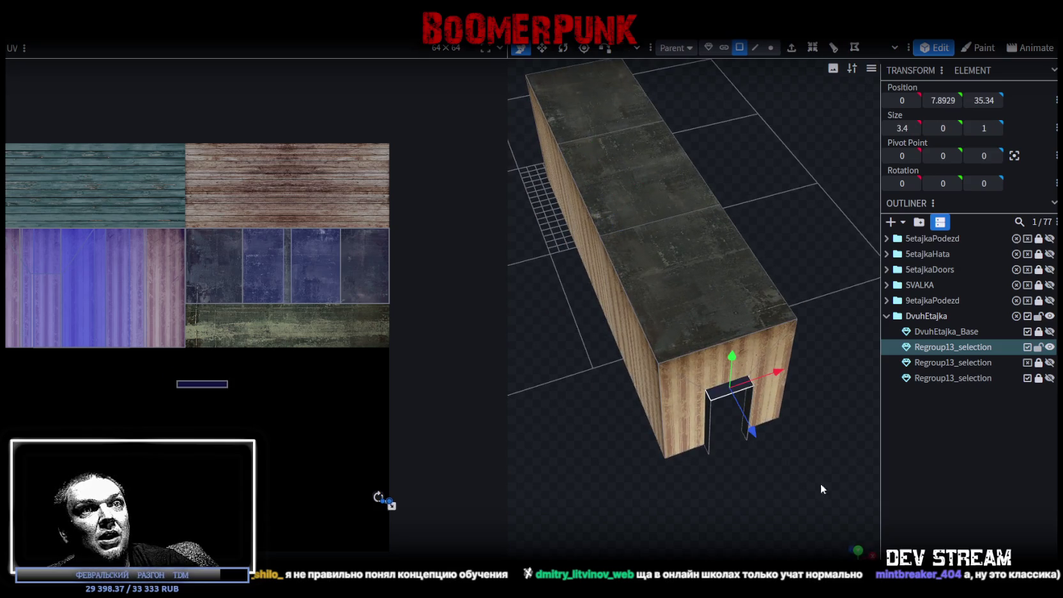
# Nudge one door-frame UV face slightly left, then box-select both door-frame UV faces
pyautogui.click(857, 550)
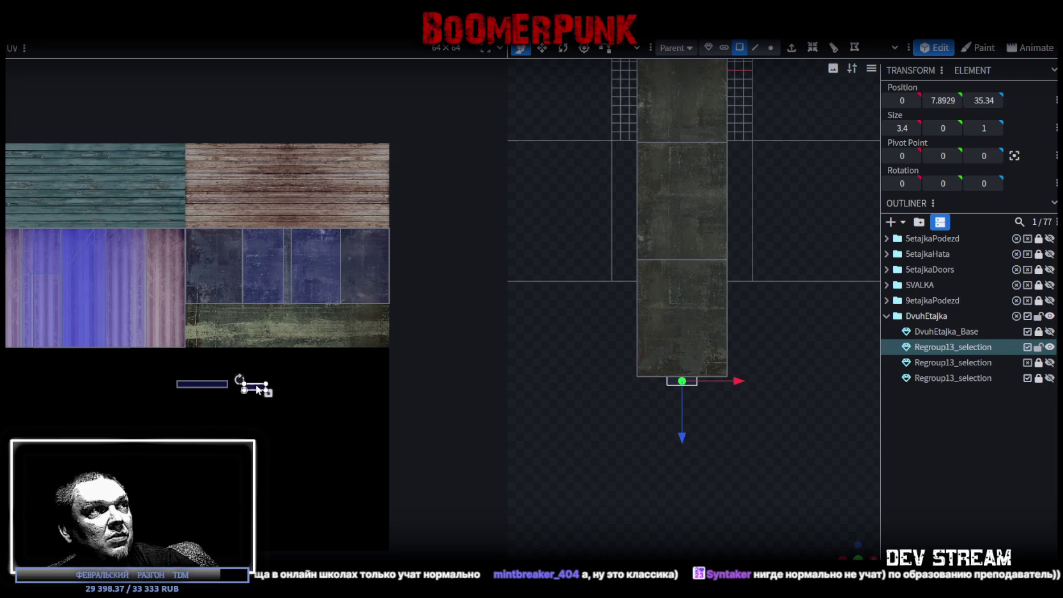
pyautogui.scroll(4, 211, 370)
pyautogui.click(300, 381)
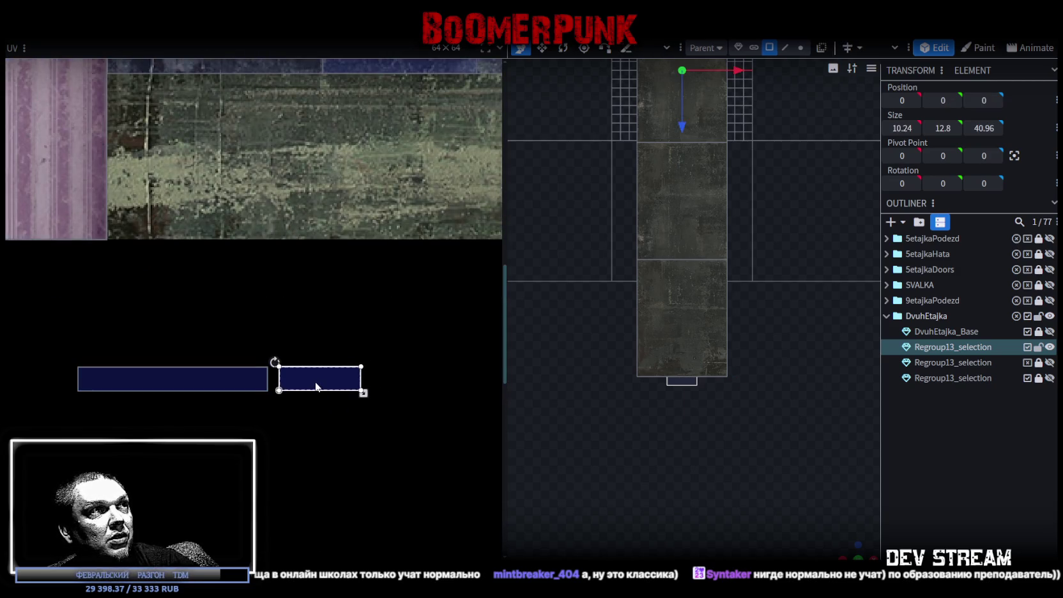
pyautogui.moveTo(315, 382); pyautogui.dragTo(311, 384)
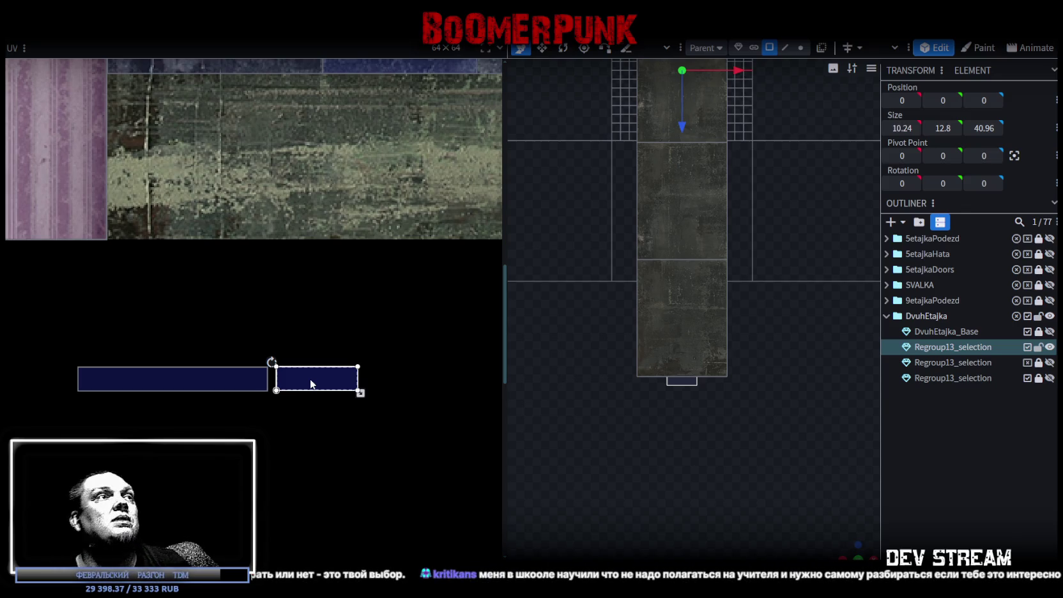
pyautogui.moveTo(209, 423); pyautogui.dragTo(344, 357)
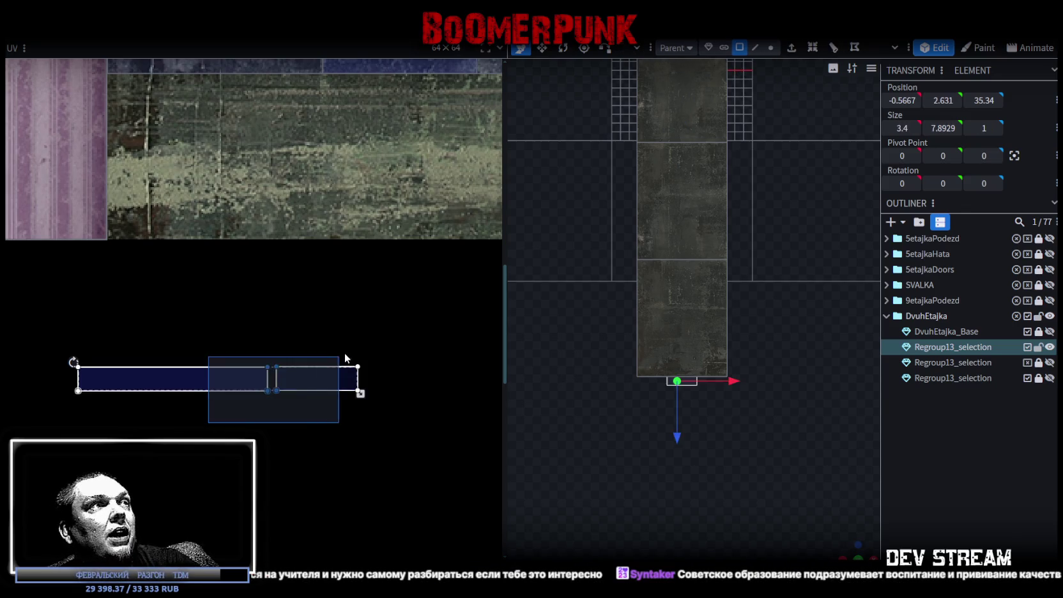
# Move both door-frame UV faces onto the green-grey strip at the atlas bottom
pyautogui.scroll(-3, 348, 348)
pyautogui.moveTo(354, 337); pyautogui.dragTo(328, 452, button='middle')
pyautogui.moveTo(329, 452); pyautogui.dragTo(460, 395)
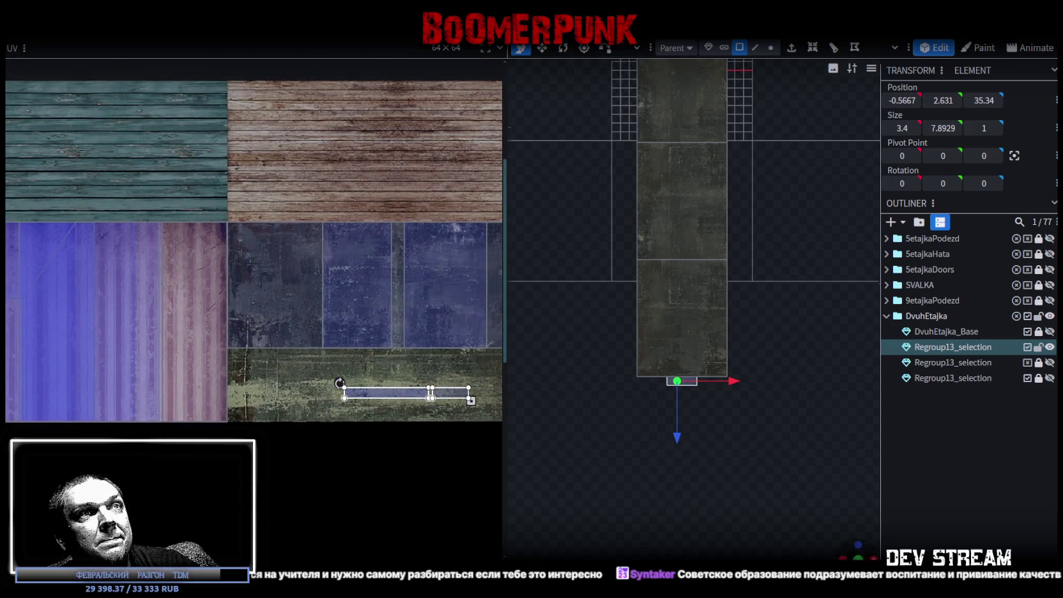
# Shift one UV face left to retexture the pillar, then select the building box from the front
pyautogui.moveTo(677, 470); pyautogui.dragTo(945, 487)
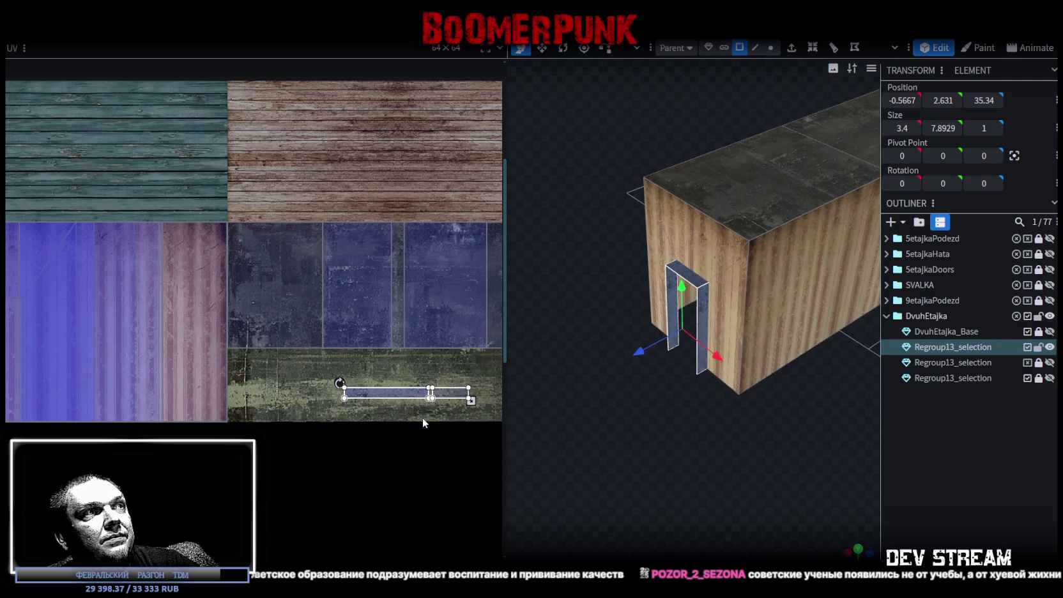
pyautogui.scroll(3, 426, 416)
pyautogui.moveTo(365, 355); pyautogui.dragTo(196, 356)
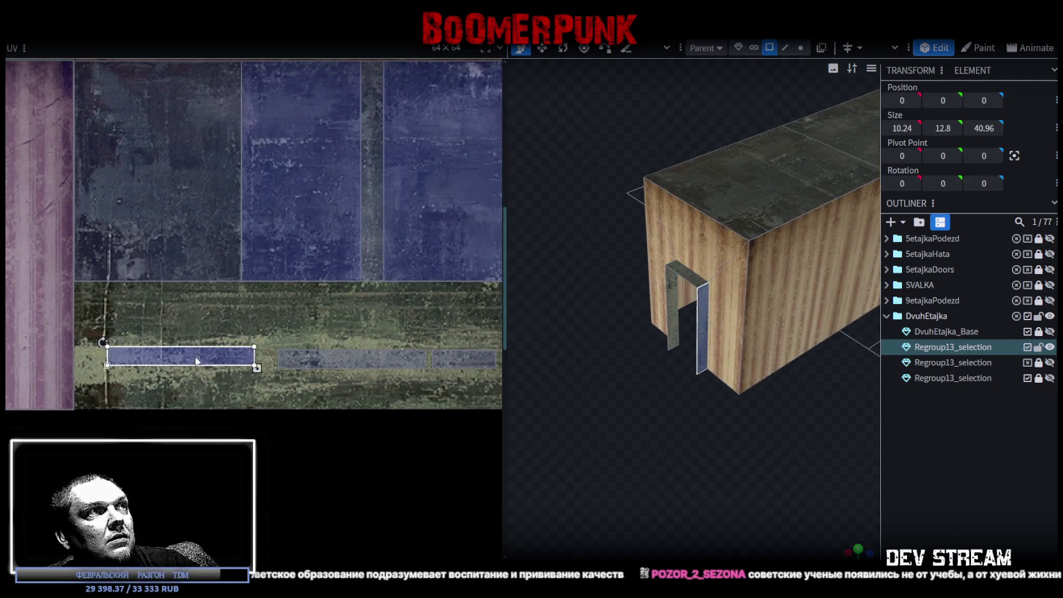
pyautogui.click(834, 457)
pyautogui.moveTo(833, 457)
pyautogui.mouseDown()
pyautogui.moveTo(626, 437)
pyautogui.moveTo(704, 454)
pyautogui.mouseUp()
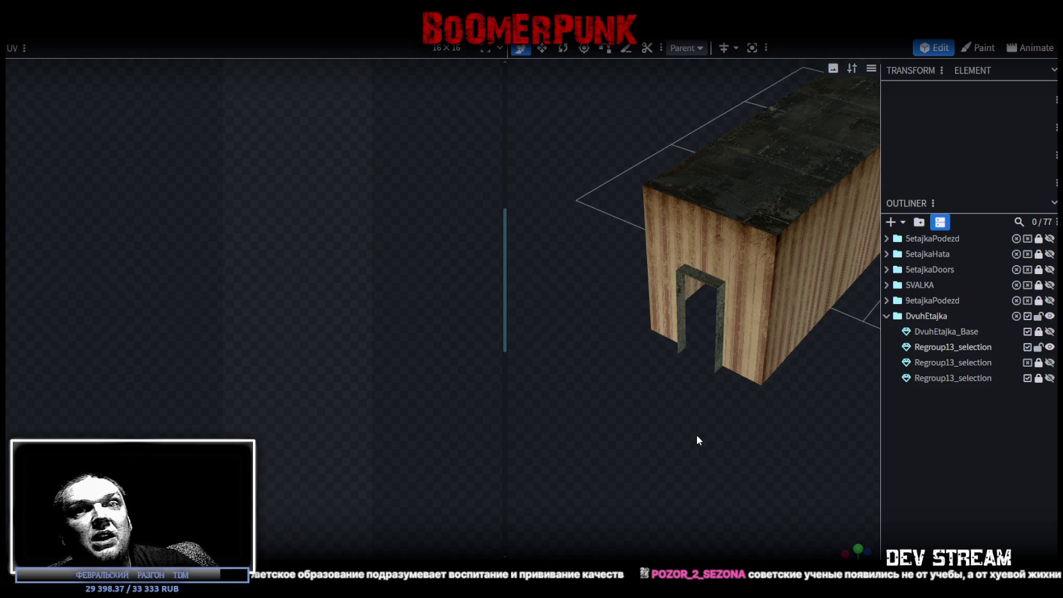
pyautogui.moveTo(692, 428)
pyautogui.mouseDown()
pyautogui.moveTo(770, 364)
pyautogui.moveTo(591, 297)
pyautogui.moveTo(552, 262)
pyautogui.moveTo(517, 258)
pyautogui.moveTo(637, 357)
pyautogui.moveTo(791, 432)
pyautogui.moveTo(760, 427)
pyautogui.moveTo(750, 456)
pyautogui.moveTo(761, 420)
pyautogui.moveTo(676, 466)
pyautogui.moveTo(660, 280)
pyautogui.moveTo(618, 272)
pyautogui.mouseUp()
pyautogui.click(651, 276)
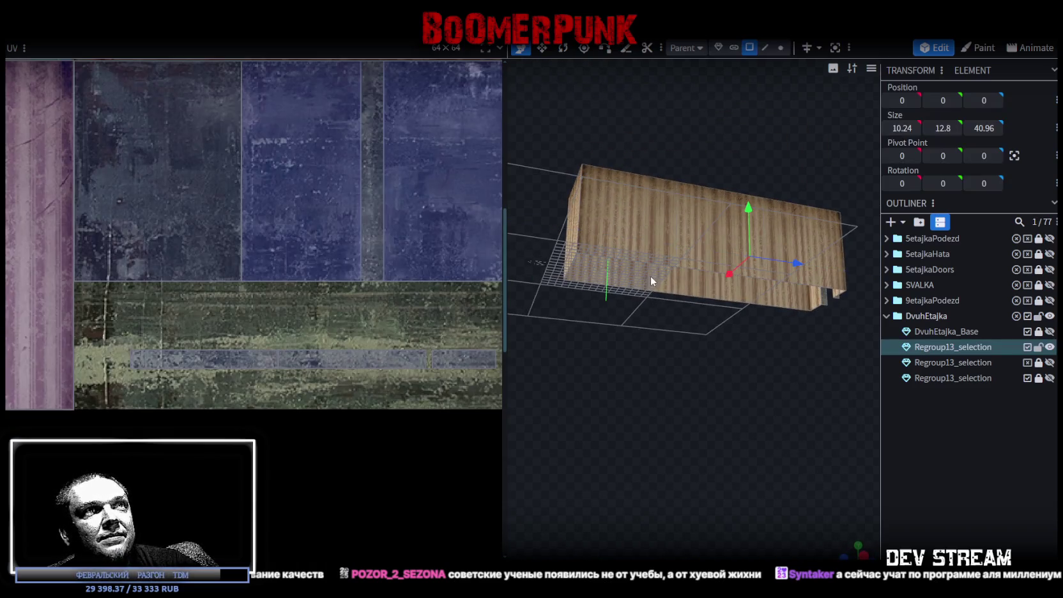
# Move the flat wall panel along Z to 14.86 and save as Build28.bbmodel
pyautogui.click(622, 267)
pyautogui.click(654, 200)
pyautogui.moveTo(797, 256)
pyautogui.mouseDown()
pyautogui.moveTo(786, 286)
pyautogui.moveTo(712, 294)
pyautogui.moveTo(719, 233)
pyautogui.moveTo(637, 224)
pyautogui.moveTo(617, 272)
pyautogui.mouseUp()
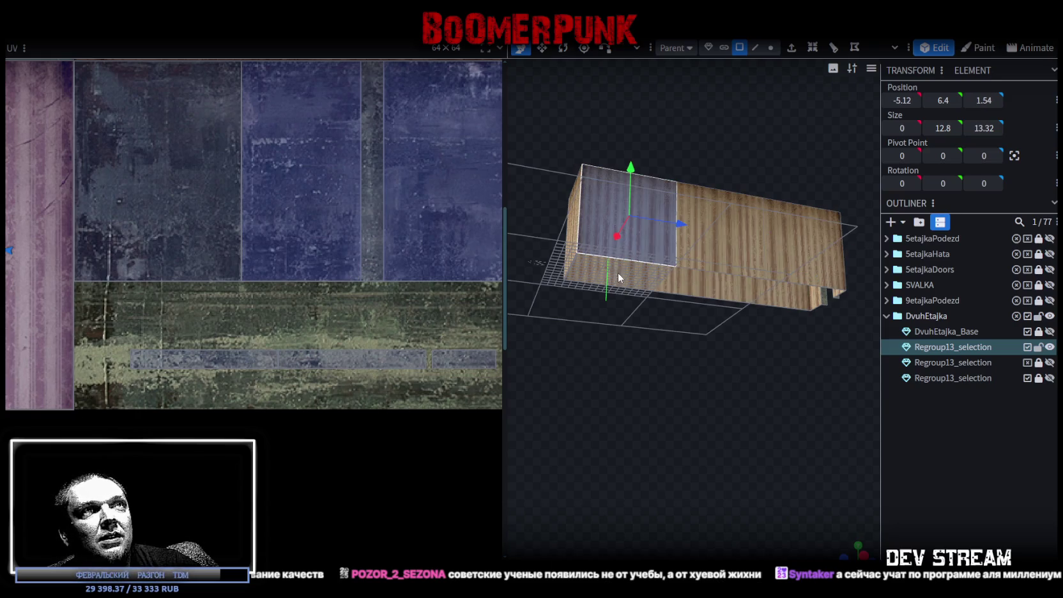
pyautogui.hotkey('ctrl', 'z')
pyautogui.moveTo(707, 242)
pyautogui.mouseDown()
pyautogui.moveTo(631, 462)
pyautogui.moveTo(717, 436)
pyautogui.moveTo(660, 419)
pyautogui.moveTo(652, 401)
pyautogui.moveTo(733, 416)
pyautogui.moveTo(665, 409)
pyautogui.moveTo(695, 380)
pyautogui.moveTo(714, 403)
pyautogui.moveTo(650, 389)
pyautogui.mouseUp()
pyautogui.scroll(5, 656, 416)
pyautogui.hotkey('ctrl', 's')
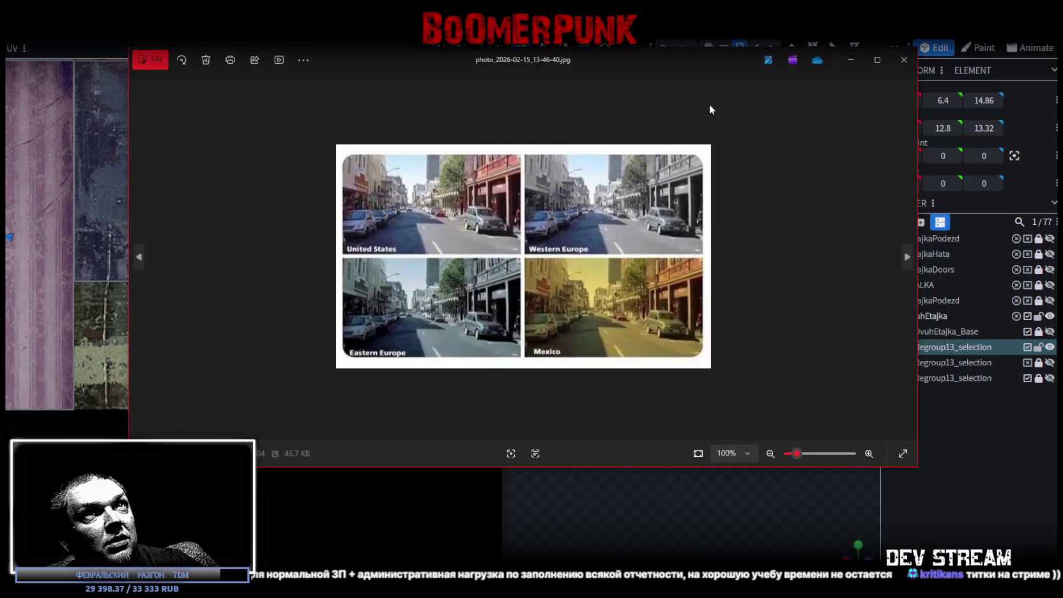
# Show the four-panel street colour comparison image full screen in Photos
pyautogui.click(878, 59)
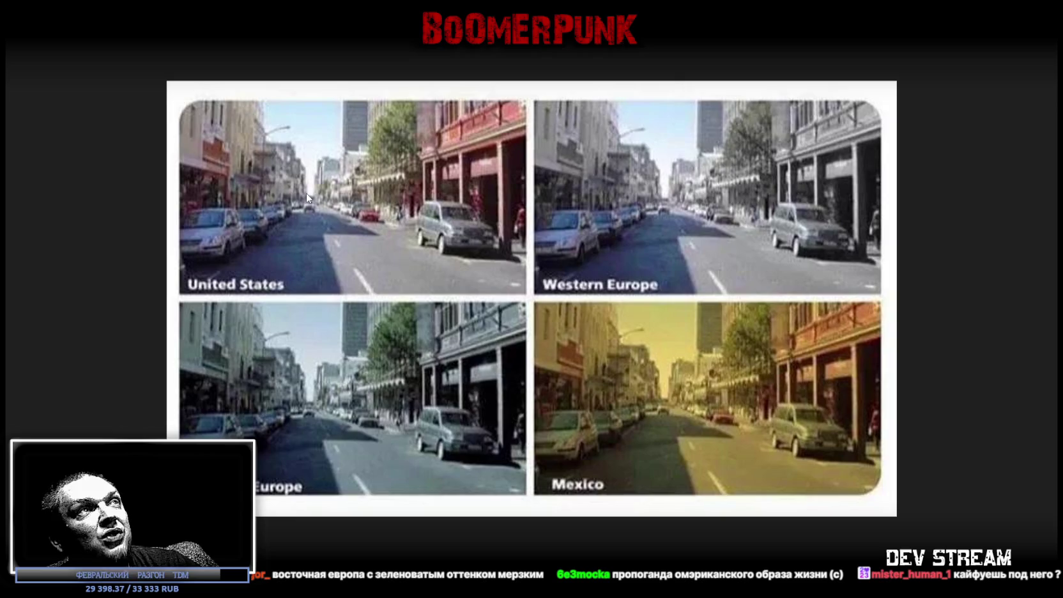
# Exit full screen and close the street comparison image
pyautogui.press('Escape')
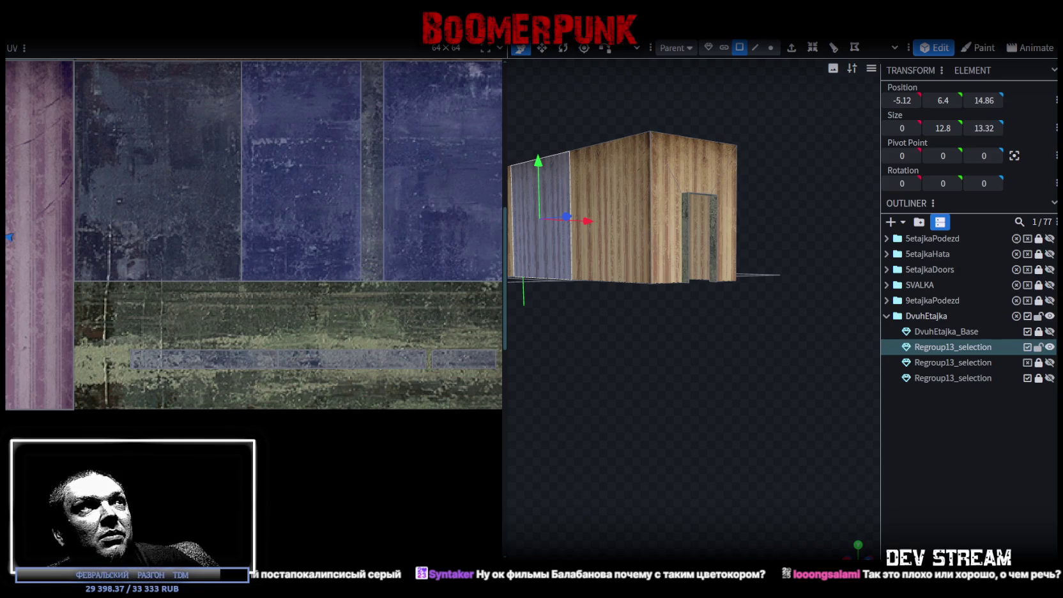
pyautogui.moveTo(660, 386)
pyautogui.mouseDown()
pyautogui.moveTo(789, 431)
pyautogui.moveTo(786, 395)
pyautogui.mouseUp()
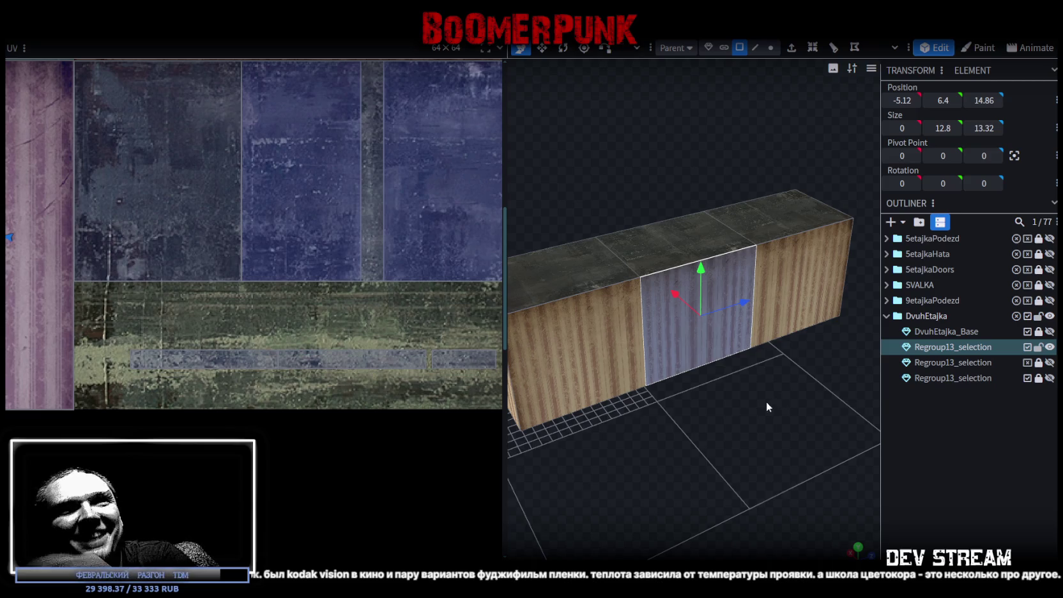
# Resize the building mesh to 10.24 × 12.8 × 26.64 with its X position at 0
pyautogui.scroll(-3, 773, 397)
pyautogui.moveTo(703, 438)
pyautogui.mouseDown()
pyautogui.moveTo(819, 413)
pyautogui.moveTo(705, 414)
pyautogui.moveTo(590, 435)
pyautogui.moveTo(644, 431)
pyautogui.moveTo(858, 500)
pyautogui.mouseUp()
pyautogui.scroll(3, 590, 435)
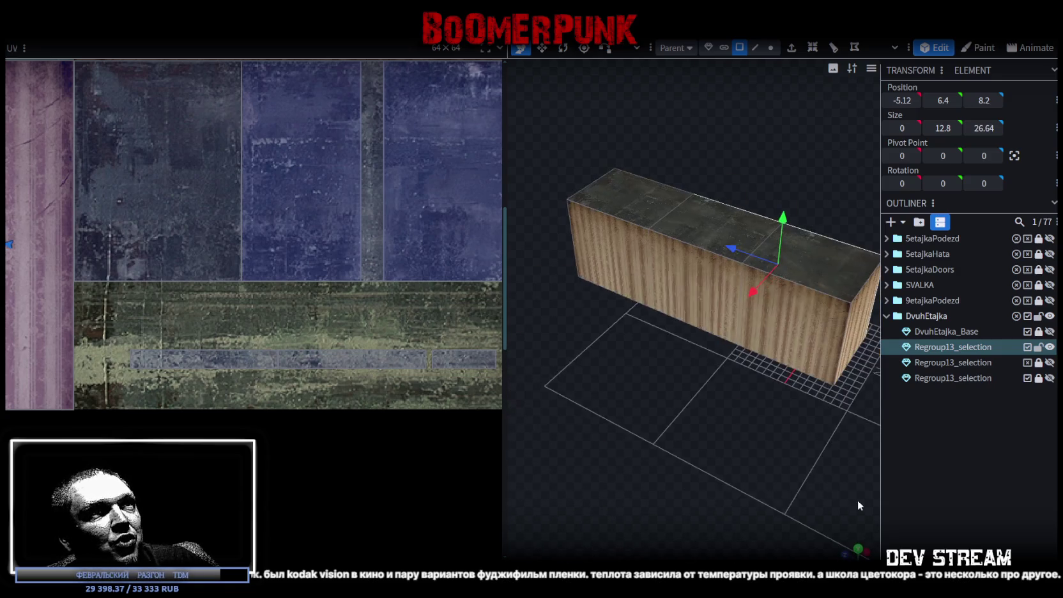
pyautogui.moveTo(806, 390)
pyautogui.mouseDown()
pyautogui.moveTo(770, 337)
pyautogui.moveTo(764, 461)
pyautogui.moveTo(537, 482)
pyautogui.moveTo(653, 448)
pyautogui.moveTo(646, 422)
pyautogui.moveTo(549, 458)
pyautogui.mouseUp()
pyautogui.scroll(3, 644, 439)
pyautogui.moveTo(717, 388)
pyautogui.mouseDown()
pyautogui.moveTo(685, 456)
pyautogui.moveTo(637, 474)
pyautogui.moveTo(703, 478)
pyautogui.moveTo(678, 488)
pyautogui.mouseUp()
pyautogui.scroll(2, 678, 483)
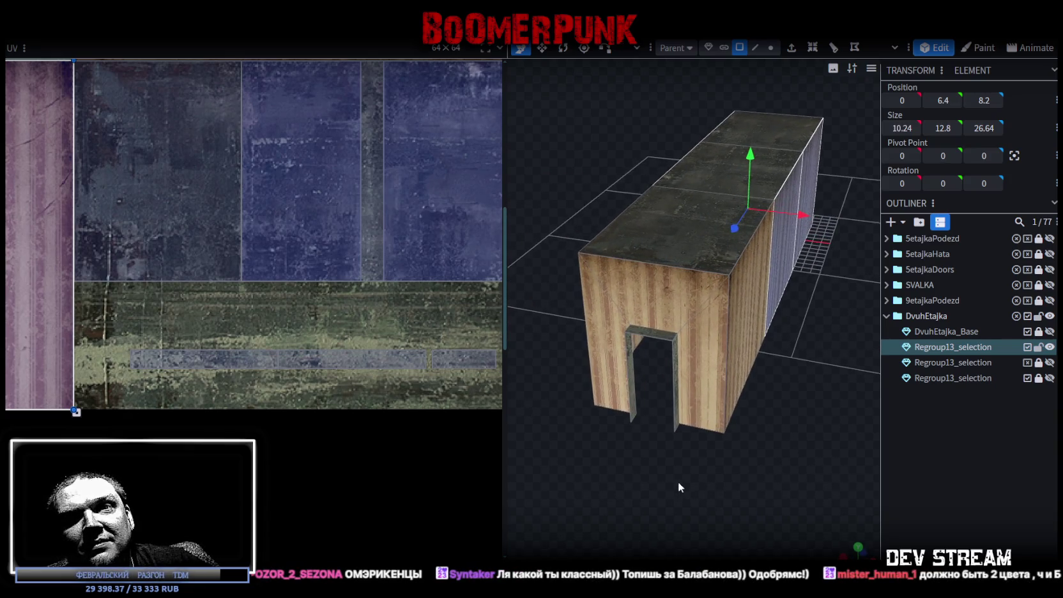
pyautogui.scroll(2, 677, 480)
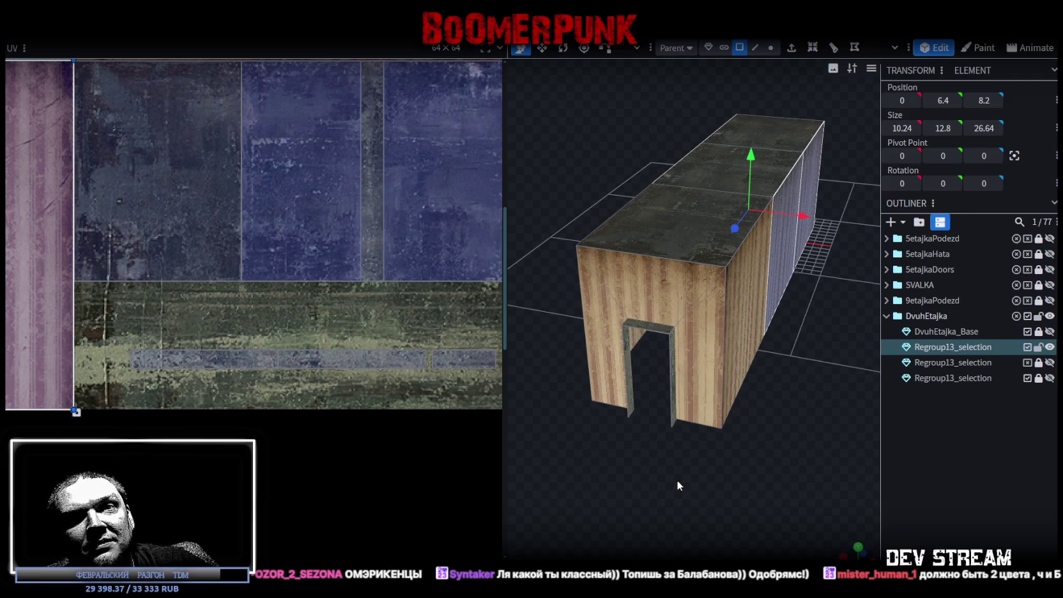
pyautogui.moveTo(678, 480)
pyautogui.mouseDown()
pyautogui.moveTo(661, 459)
pyautogui.moveTo(670, 473)
pyautogui.moveTo(715, 469)
pyautogui.moveTo(733, 455)
pyautogui.moveTo(758, 461)
pyautogui.moveTo(697, 396)
pyautogui.mouseUp()
# Fill the door opening with a new face bridging the two vertical door-frame edges
pyautogui.click(761, 50)
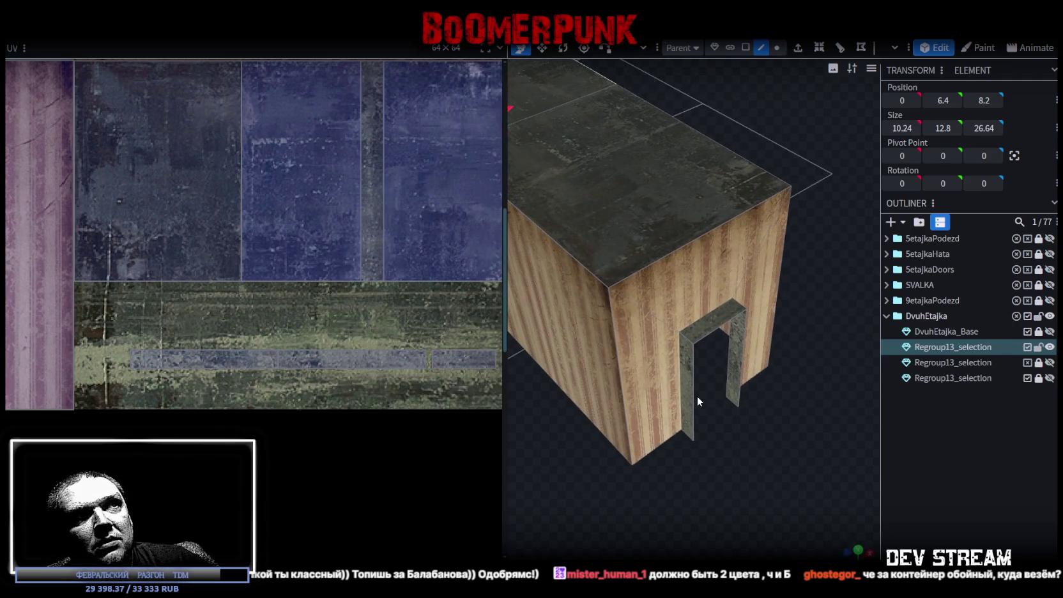
pyautogui.click(695, 399)
pyautogui.keyDown('shift'); pyautogui.click(746, 333); pyautogui.keyUp('shift')
pyautogui.press('f')
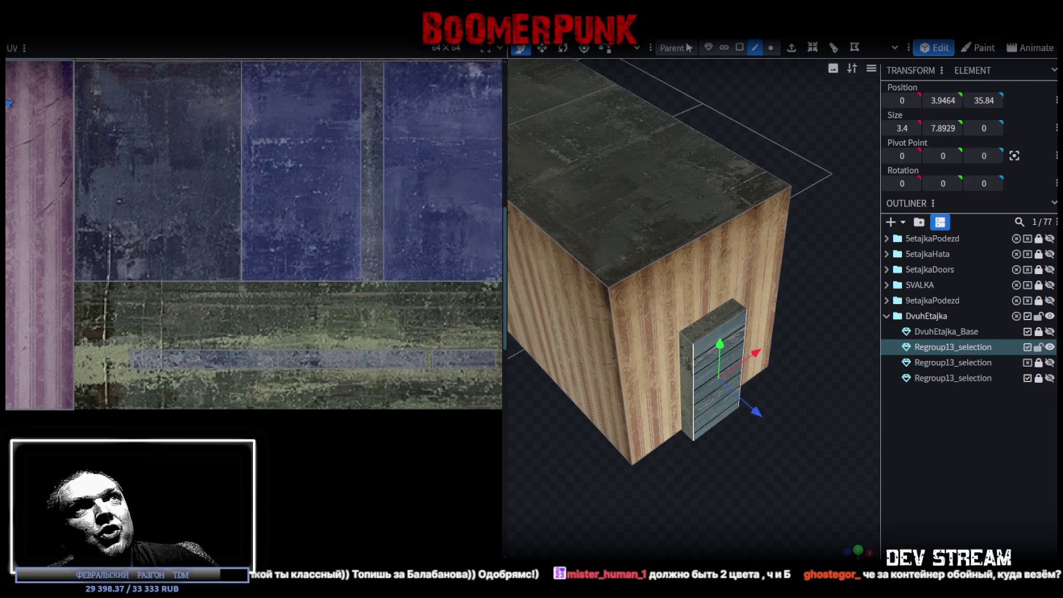
pyautogui.click(739, 48)
# Select the new door face together with the door's side faces
pyautogui.rightClick(703, 403)
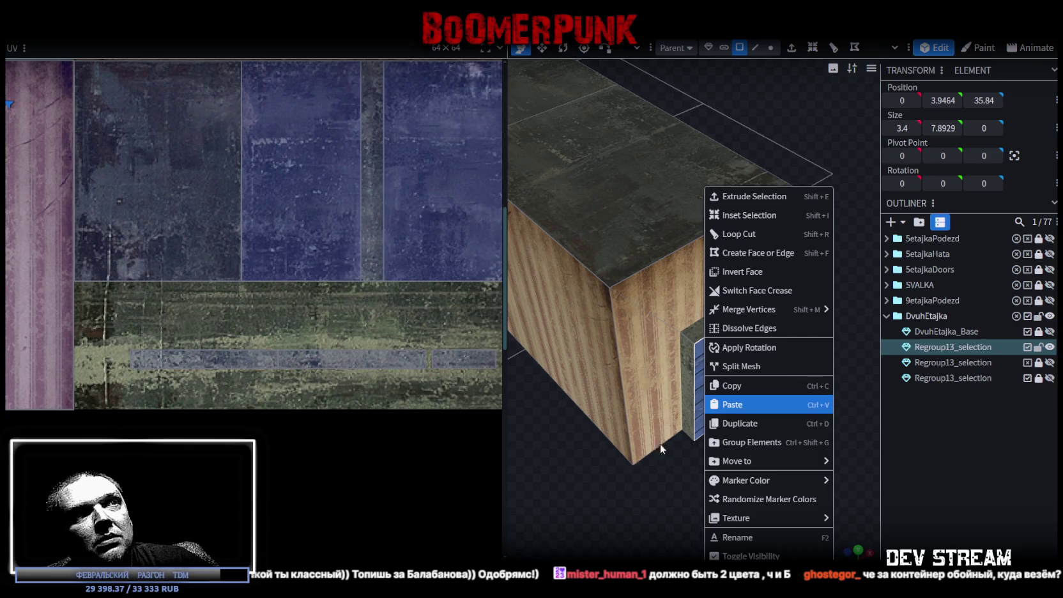
pyautogui.moveTo(661, 444); pyautogui.dragTo(647, 482)
pyautogui.rightClick(682, 382)
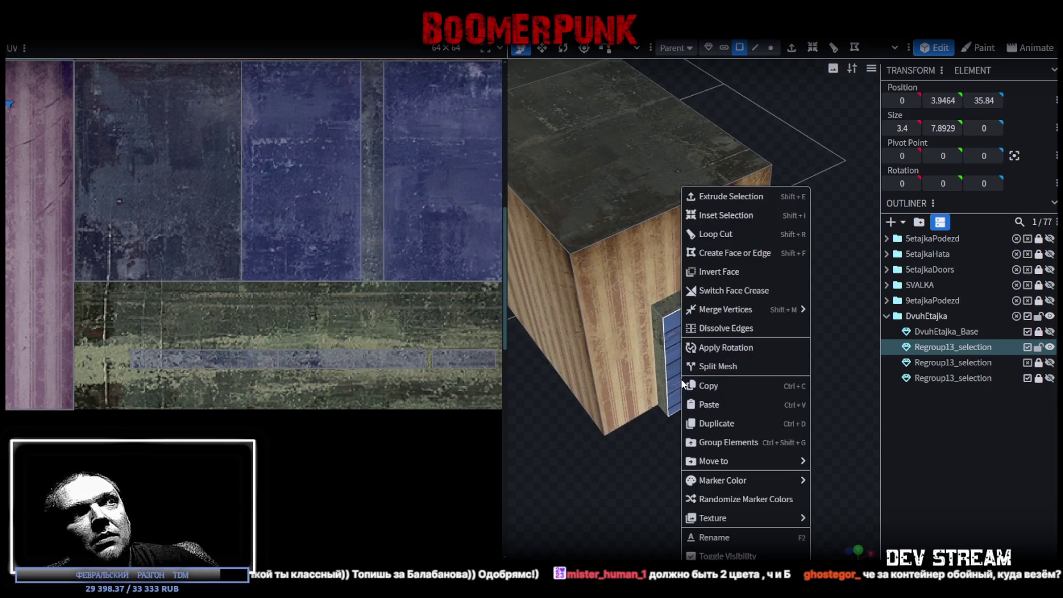
pyautogui.moveTo(653, 379); pyautogui.dragTo(653, 396)
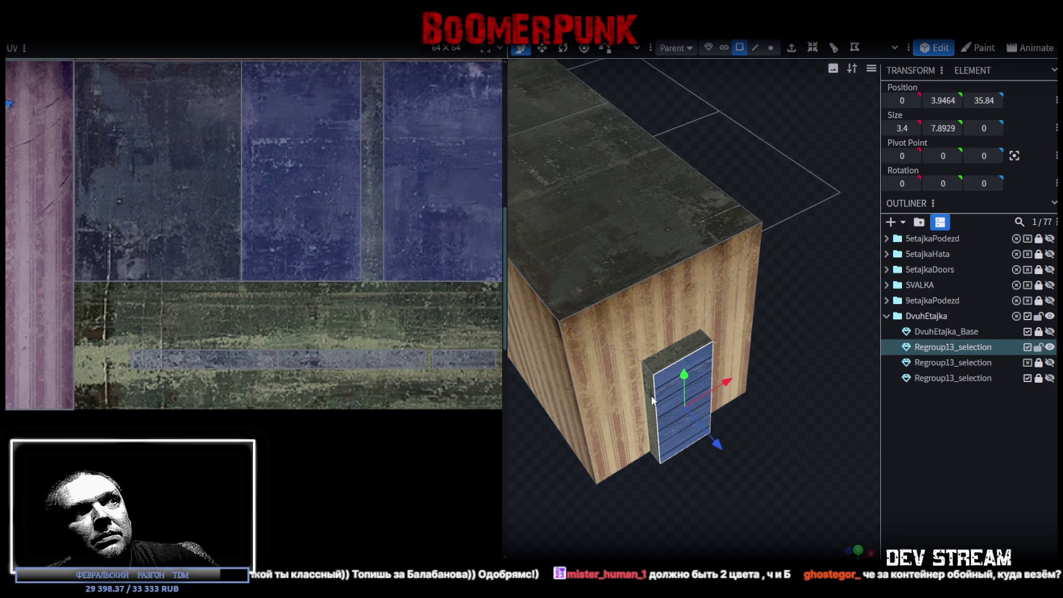
pyautogui.click(651, 395)
pyautogui.moveTo(672, 351)
pyautogui.mouseDown()
pyautogui.moveTo(644, 502)
pyautogui.moveTo(752, 501)
pyautogui.moveTo(685, 316)
pyautogui.mouseUp()
pyautogui.keyDown('shift'); pyautogui.click(658, 304); pyautogui.keyUp('shift')
# Copy the four selected door faces and paste them as a Mesh Selection
pyautogui.rightClick(654, 307)
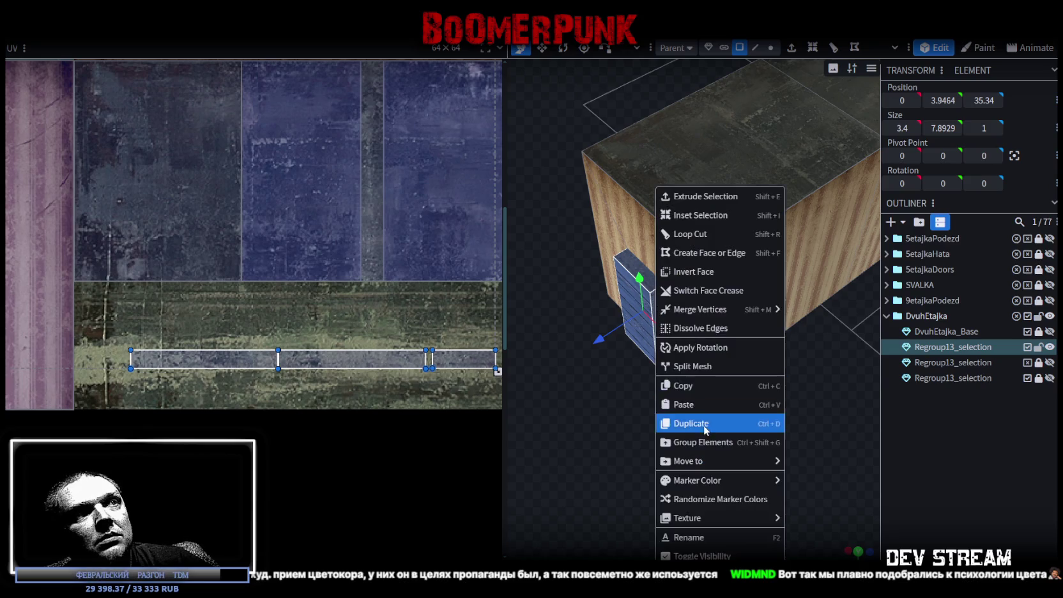
pyautogui.click(667, 382)
pyautogui.rightClick(657, 354)
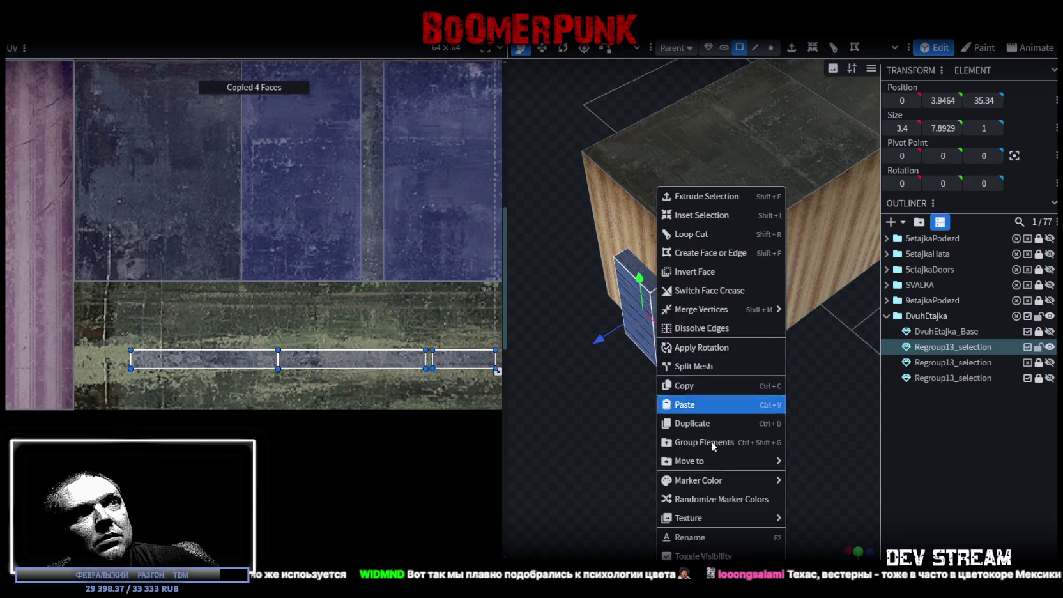
pyautogui.click(701, 404)
pyautogui.click(738, 413)
# Slide the door copy along the wall and rotate it a quarter turn
pyautogui.moveTo(677, 348)
pyautogui.mouseDown()
pyautogui.moveTo(773, 428)
pyautogui.moveTo(681, 440)
pyautogui.mouseUp()
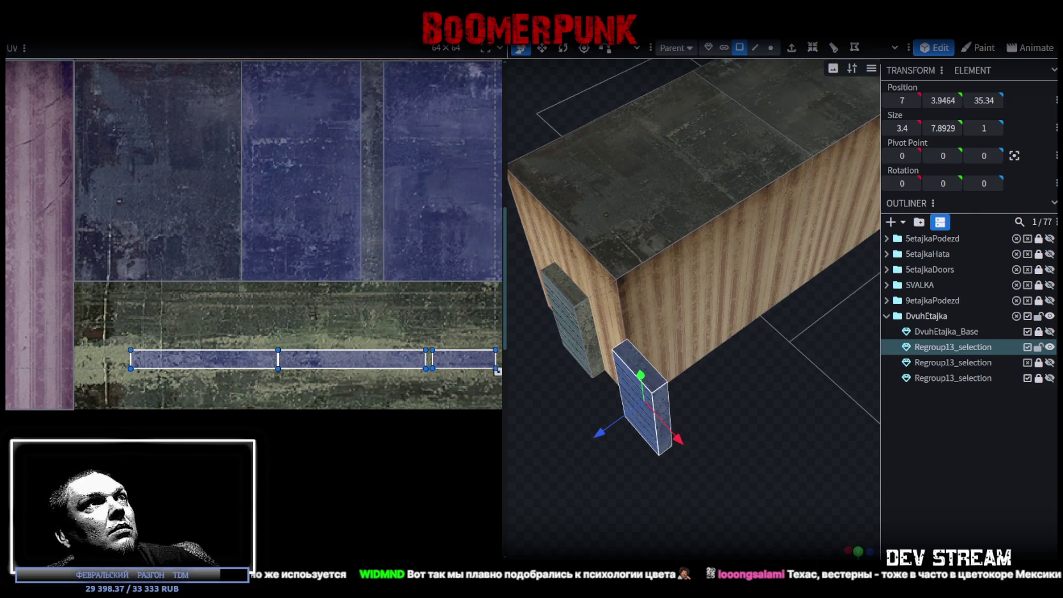
pyautogui.click(563, 48)
pyautogui.moveTo(671, 441)
pyautogui.mouseDown()
pyautogui.moveTo(759, 398)
pyautogui.moveTo(779, 374)
pyautogui.moveTo(712, 487)
pyautogui.moveTo(729, 476)
pyautogui.mouseUp()
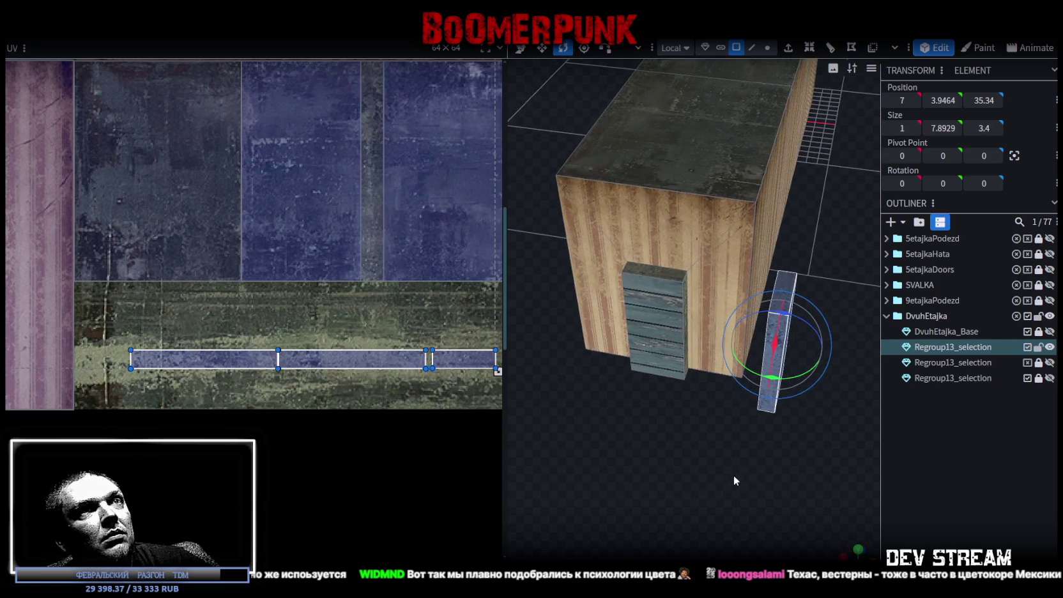
# Move the turned panel toward the front corner, placing it at X 6.15
pyautogui.press('v')
pyautogui.moveTo(791, 445)
pyautogui.mouseDown()
pyautogui.moveTo(777, 412)
pyautogui.moveTo(742, 395)
pyautogui.moveTo(786, 469)
pyautogui.moveTo(808, 445)
pyautogui.mouseUp()
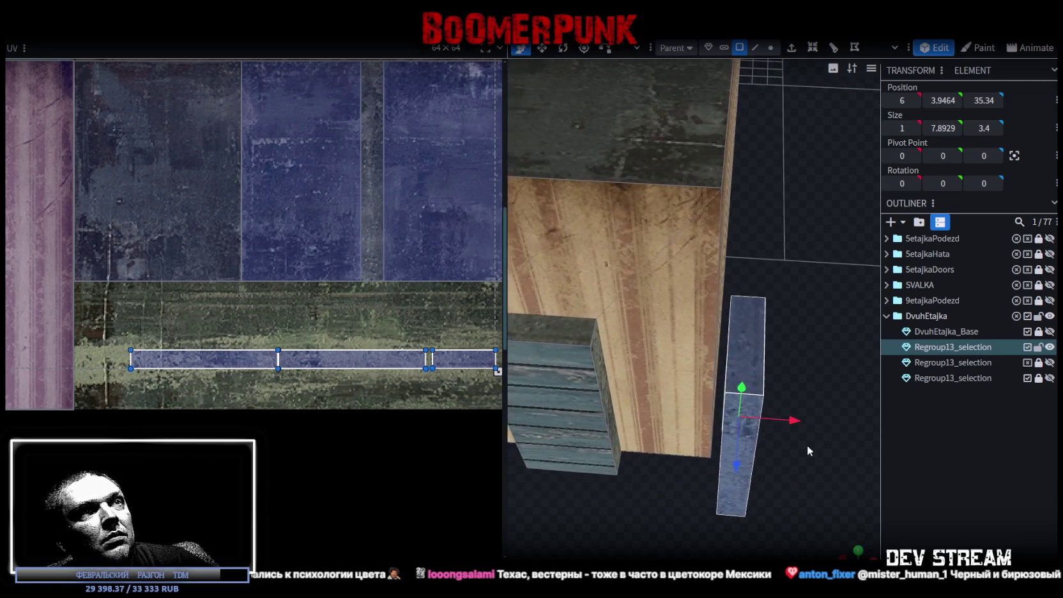
pyautogui.moveTo(798, 402)
pyautogui.mouseDown()
pyautogui.moveTo(786, 418)
pyautogui.moveTo(820, 381)
pyautogui.moveTo(795, 409)
pyautogui.moveTo(803, 326)
pyautogui.moveTo(755, 365)
pyautogui.moveTo(802, 436)
pyautogui.moveTo(815, 356)
pyautogui.mouseUp()
pyautogui.moveTo(774, 398); pyautogui.dragTo(860, 418)
pyautogui.moveTo(830, 377)
pyautogui.mouseDown()
pyautogui.moveTo(778, 452)
pyautogui.moveTo(708, 442)
pyautogui.moveTo(736, 440)
pyautogui.mouseUp()
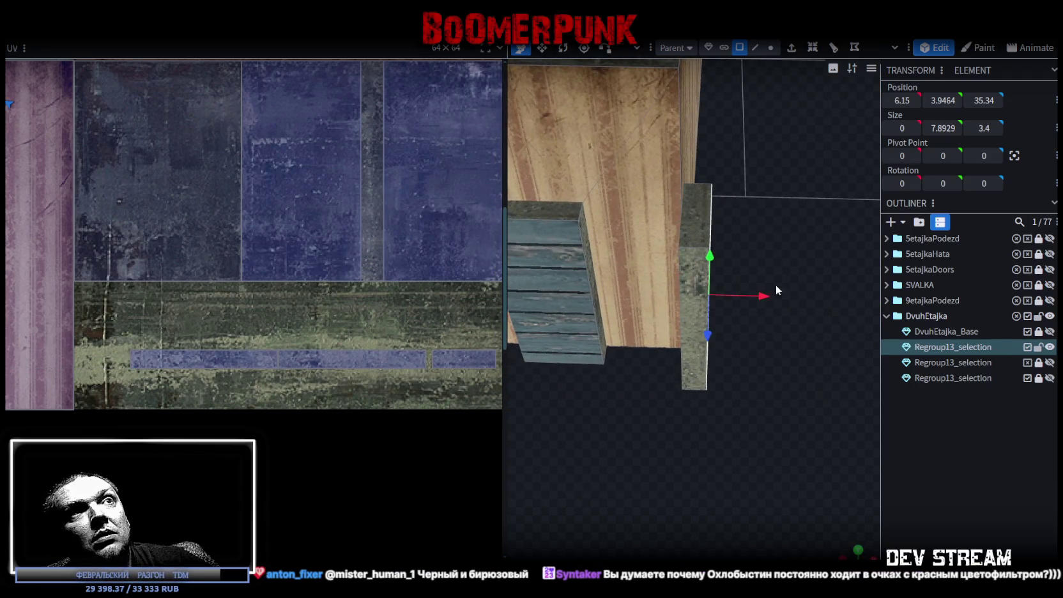
# Select the building's corner edge and then a narrow side face of the building
pyautogui.moveTo(749, 313); pyautogui.dragTo(743, 407)
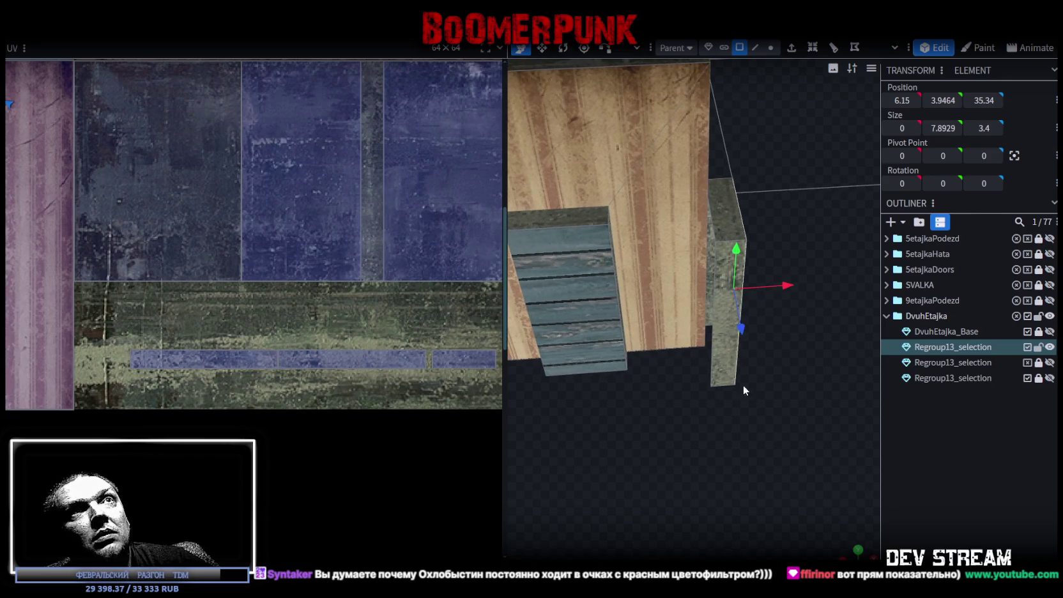
pyautogui.click(755, 47)
pyautogui.click(711, 103)
pyautogui.moveTo(783, 202)
pyautogui.mouseDown()
pyautogui.moveTo(745, 221)
pyautogui.moveTo(747, 307)
pyautogui.moveTo(766, 280)
pyautogui.moveTo(762, 146)
pyautogui.mouseUp()
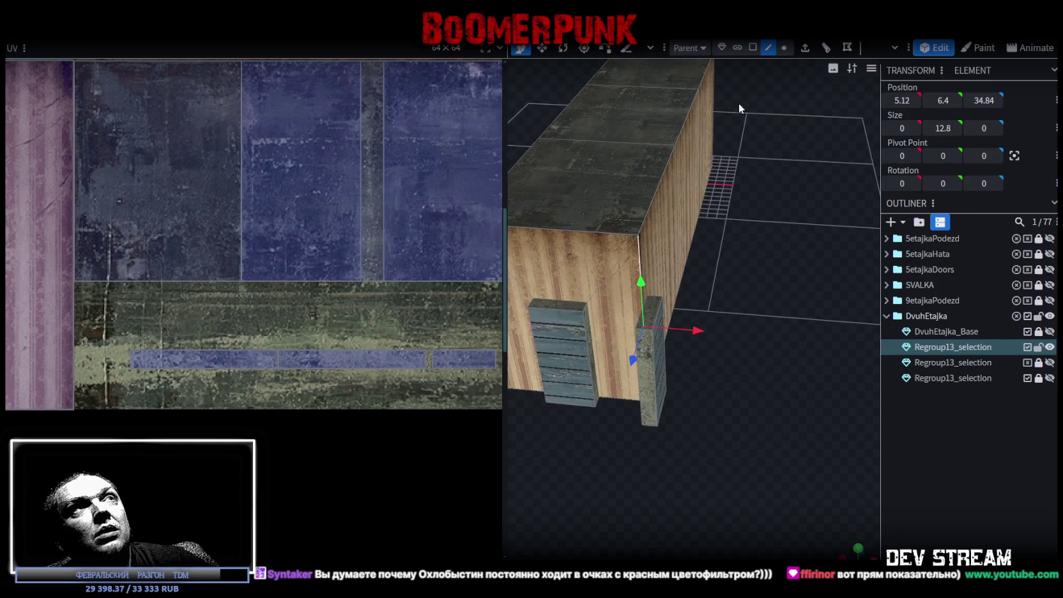
pyautogui.click(753, 49)
pyautogui.click(685, 218)
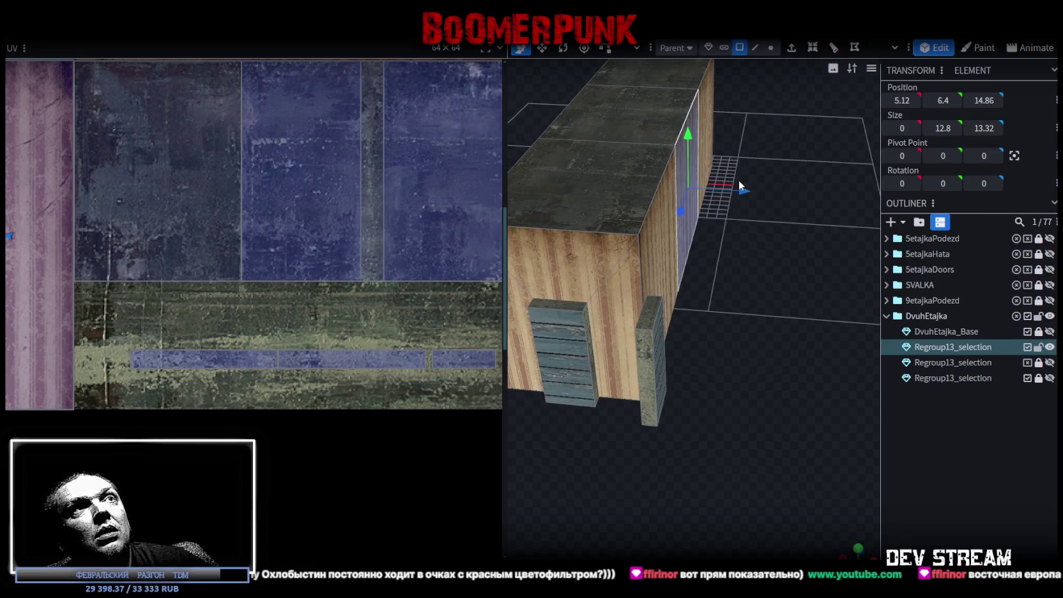
# Select the side wall's three faces and set their Position X to -5
pyautogui.keyDown('shift'); pyautogui.click(667, 255); pyautogui.keyUp('shift')
pyautogui.keyDown('shift'); pyautogui.click(708, 160); pyautogui.keyUp('shift')
pyautogui.click(687, 192)
pyautogui.moveTo(805, 263)
pyautogui.mouseDown()
pyautogui.moveTo(762, 450)
pyautogui.moveTo(637, 346)
pyautogui.moveTo(730, 455)
pyautogui.mouseUp()
pyautogui.keyDown('shift'); pyautogui.click(633, 214); pyautogui.keyUp('shift')
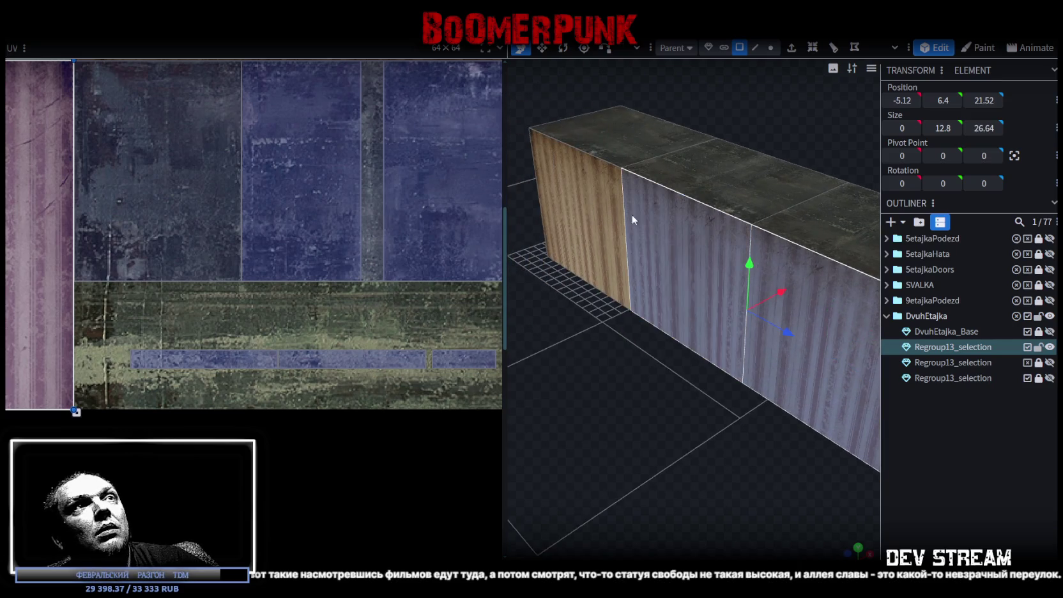
pyautogui.keyDown('shift'); pyautogui.click(581, 211); pyautogui.keyUp('shift')
pyautogui.click(905, 100)
pyautogui.write('-5')
pyautogui.press('Return')
pyautogui.scroll(-5, 655, 391)
pyautogui.moveTo(655, 391)
pyautogui.mouseDown()
pyautogui.moveTo(597, 390)
pyautogui.moveTo(600, 379)
pyautogui.moveTo(552, 395)
pyautogui.moveTo(570, 400)
pyautogui.mouseUp()
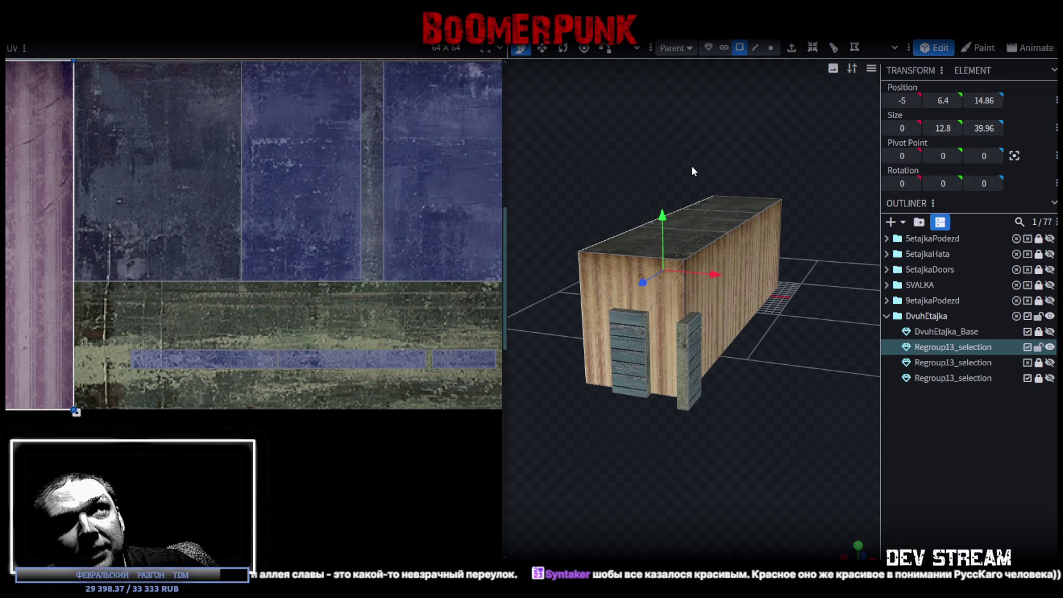
# Select the box's top, side and door faces, undoing an accidental roof move
pyautogui.moveTo(692, 164); pyautogui.dragTo(699, 234)
pyautogui.click(700, 233)
pyautogui.keyDown('shift'); pyautogui.click(736, 212); pyautogui.keyUp('shift')
pyautogui.keyDown('shift'); pyautogui.click(754, 199); pyautogui.keyUp('shift')
pyautogui.moveTo(778, 162)
pyautogui.mouseDown()
pyautogui.moveTo(758, 151)
pyautogui.moveTo(704, 156)
pyautogui.mouseUp()
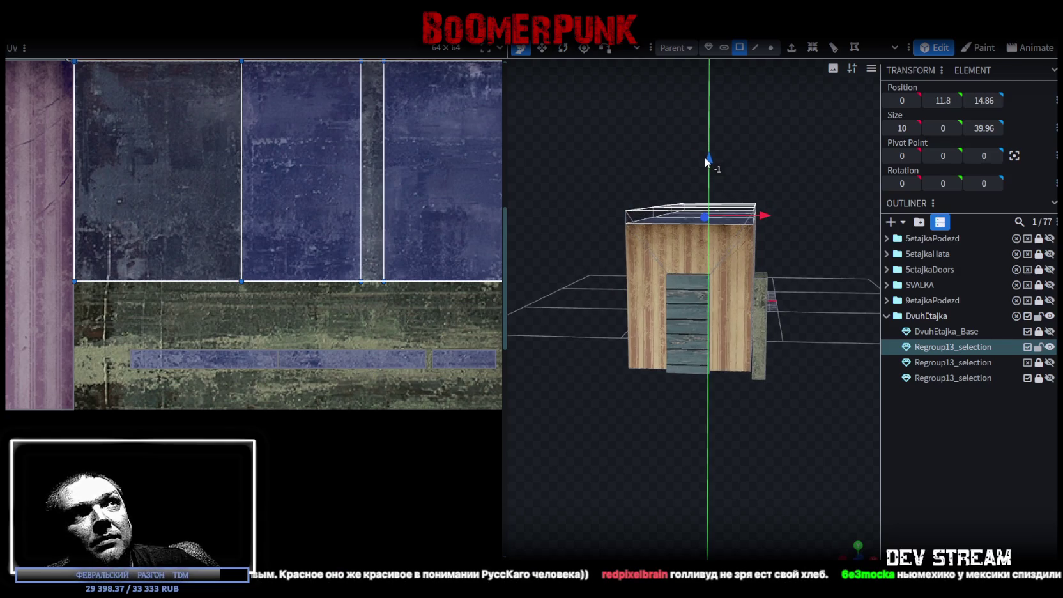
pyautogui.hotkey('ctrl', 'z')
pyautogui.moveTo(714, 146); pyautogui.dragTo(677, 164)
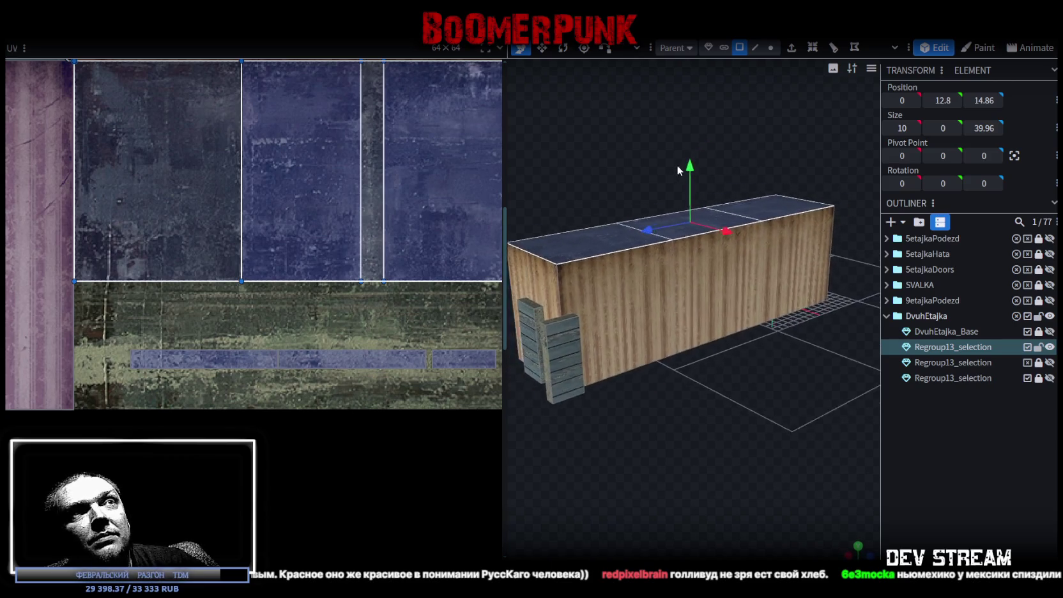
pyautogui.click(619, 318)
pyautogui.moveTo(717, 316)
pyautogui.mouseDown()
pyautogui.moveTo(786, 432)
pyautogui.moveTo(823, 466)
pyautogui.moveTo(726, 451)
pyautogui.moveTo(781, 413)
pyautogui.mouseUp()
pyautogui.click(774, 412)
pyautogui.moveTo(791, 469)
pyautogui.mouseDown()
pyautogui.moveTo(814, 493)
pyautogui.moveTo(737, 467)
pyautogui.mouseUp()
pyautogui.scroll(5, 756, 472)
# In edge mode, select the thin panel's edge and set its Position X to 5
pyautogui.press('4')
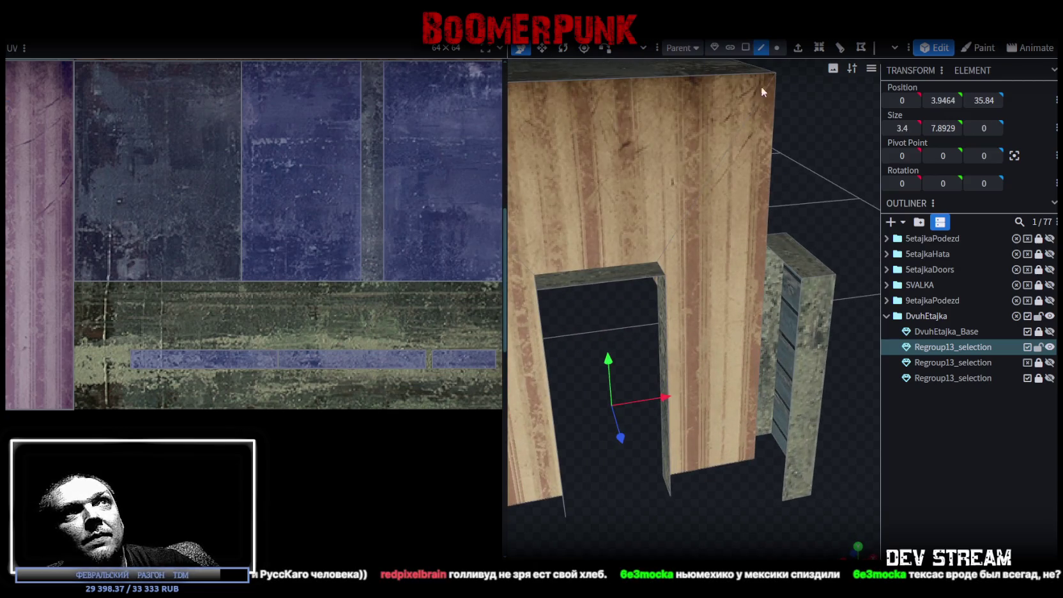
pyautogui.click(794, 372)
pyautogui.moveTo(854, 210); pyautogui.dragTo(820, 234)
pyautogui.moveTo(676, 339)
pyautogui.mouseDown()
pyautogui.moveTo(681, 267)
pyautogui.moveTo(720, 391)
pyautogui.moveTo(602, 371)
pyautogui.moveTo(601, 179)
pyautogui.moveTo(756, 380)
pyautogui.moveTo(877, 342)
pyautogui.moveTo(757, 355)
pyautogui.mouseUp()
pyautogui.click(601, 179)
pyautogui.write('5')
pyautogui.press('Return')
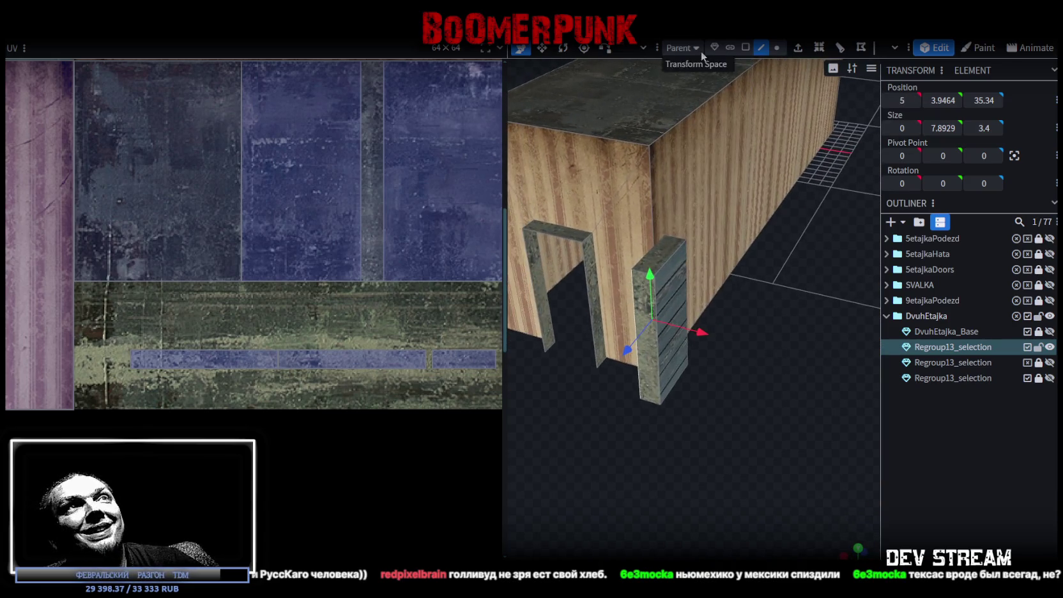
# In face mode, select the thin panel's face and set its Position X to 6
pyautogui.click(746, 49)
pyautogui.click(681, 301)
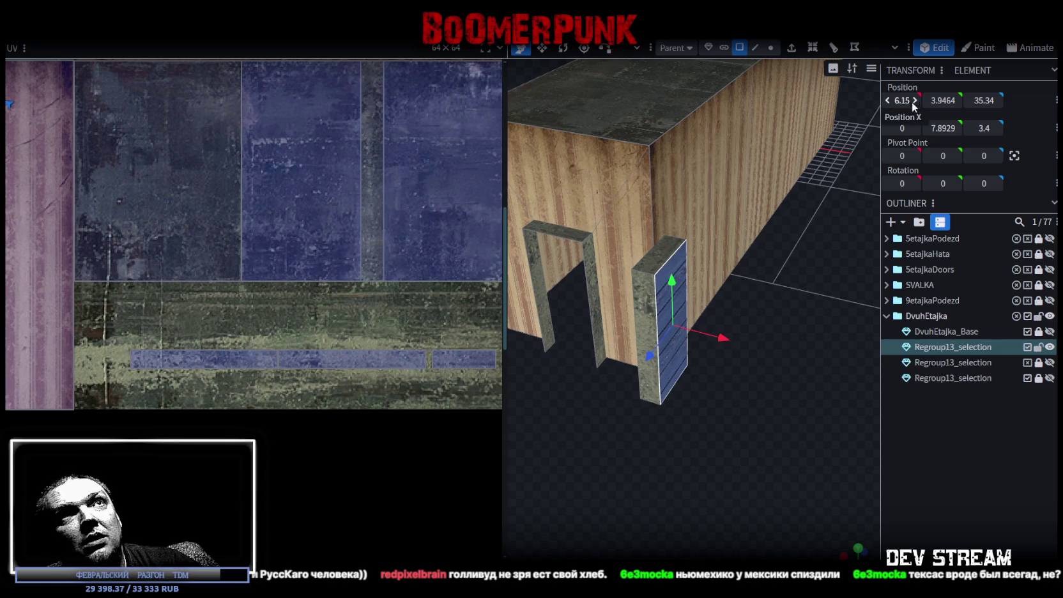
pyautogui.write('6')
pyautogui.press('Return')
pyautogui.moveTo(727, 296)
pyautogui.mouseDown()
pyautogui.moveTo(755, 396)
pyautogui.moveTo(650, 339)
pyautogui.mouseUp()
# Slide the whole thin panel along the long wall to Position Z 18.34
pyautogui.click(644, 321)
pyautogui.moveTo(665, 398)
pyautogui.mouseDown()
pyautogui.moveTo(764, 415)
pyautogui.moveTo(711, 294)
pyautogui.mouseUp()
pyautogui.moveTo(672, 450)
pyautogui.mouseDown()
pyautogui.moveTo(629, 429)
pyautogui.moveTo(735, 378)
pyautogui.moveTo(714, 345)
pyautogui.mouseUp()
pyautogui.moveTo(612, 238); pyautogui.dragTo(783, 262)
pyautogui.moveTo(863, 395); pyautogui.dragTo(711, 400, button='right')
pyautogui.moveTo(709, 401)
pyautogui.mouseDown()
pyautogui.moveTo(709, 446)
pyautogui.moveTo(693, 428)
pyautogui.moveTo(714, 464)
pyautogui.moveTo(755, 405)
pyautogui.mouseUp()
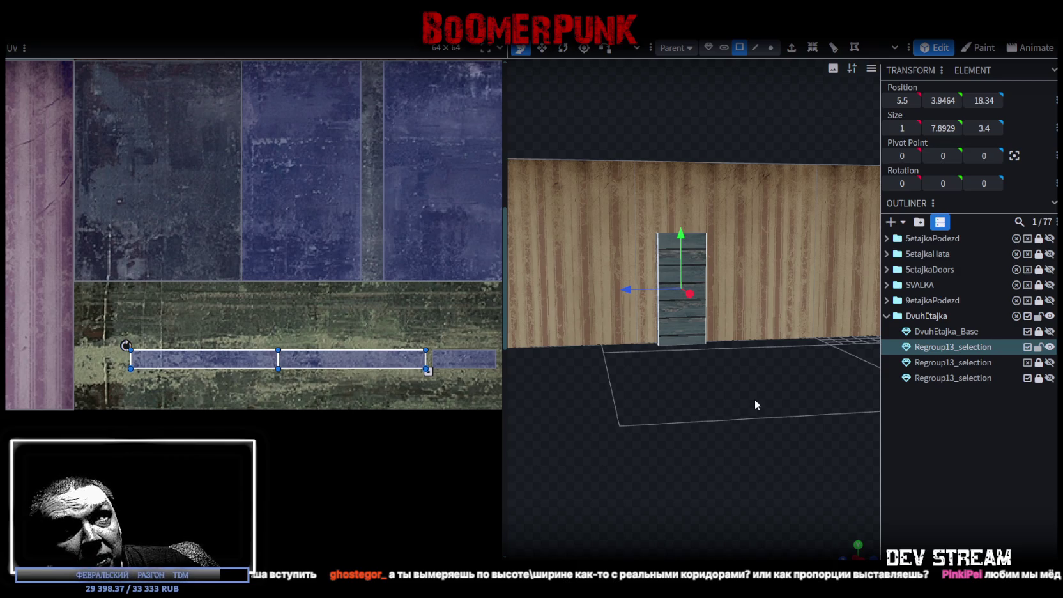
# Check the wall's top and long side, then select the building's door-end faces
pyautogui.scroll(-2, 753, 401)
pyautogui.moveTo(748, 399)
pyautogui.mouseDown()
pyautogui.moveTo(721, 383)
pyautogui.moveTo(762, 391)
pyautogui.moveTo(801, 360)
pyautogui.moveTo(798, 380)
pyautogui.moveTo(779, 388)
pyautogui.moveTo(784, 373)
pyautogui.moveTo(786, 384)
pyautogui.moveTo(819, 370)
pyautogui.moveTo(811, 386)
pyautogui.moveTo(820, 386)
pyautogui.moveTo(802, 375)
pyautogui.mouseUp()
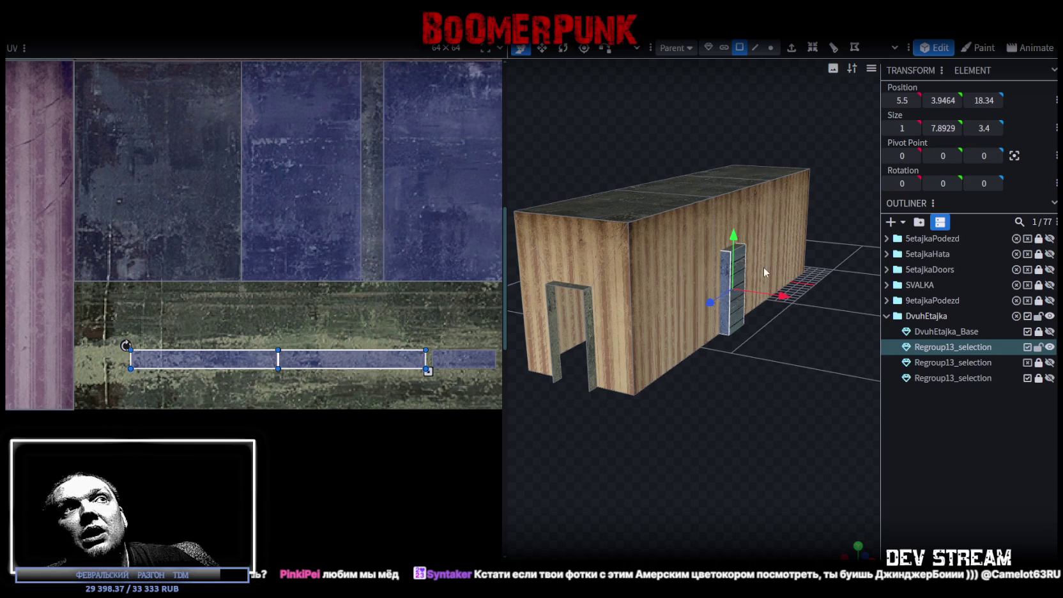
pyautogui.scroll(-2, 668, 242)
pyautogui.moveTo(703, 304)
pyautogui.mouseDown()
pyautogui.moveTo(727, 367)
pyautogui.moveTo(778, 345)
pyautogui.moveTo(773, 360)
pyautogui.mouseUp()
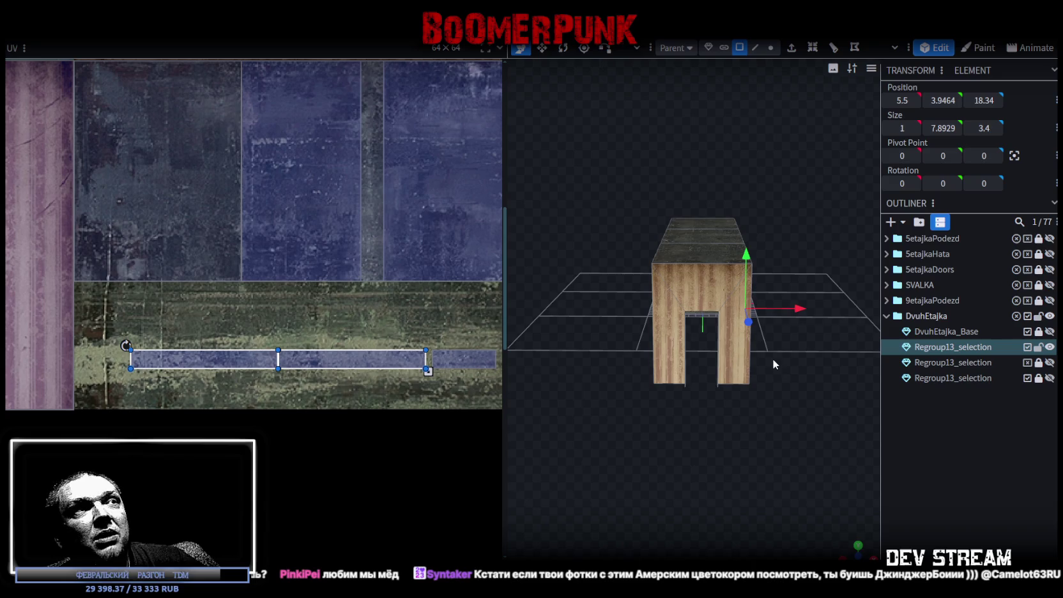
pyautogui.click(671, 319)
# Select the front wall with the doorway and view it straight-on from the front
pyautogui.click(719, 282)
pyautogui.click(743, 296)
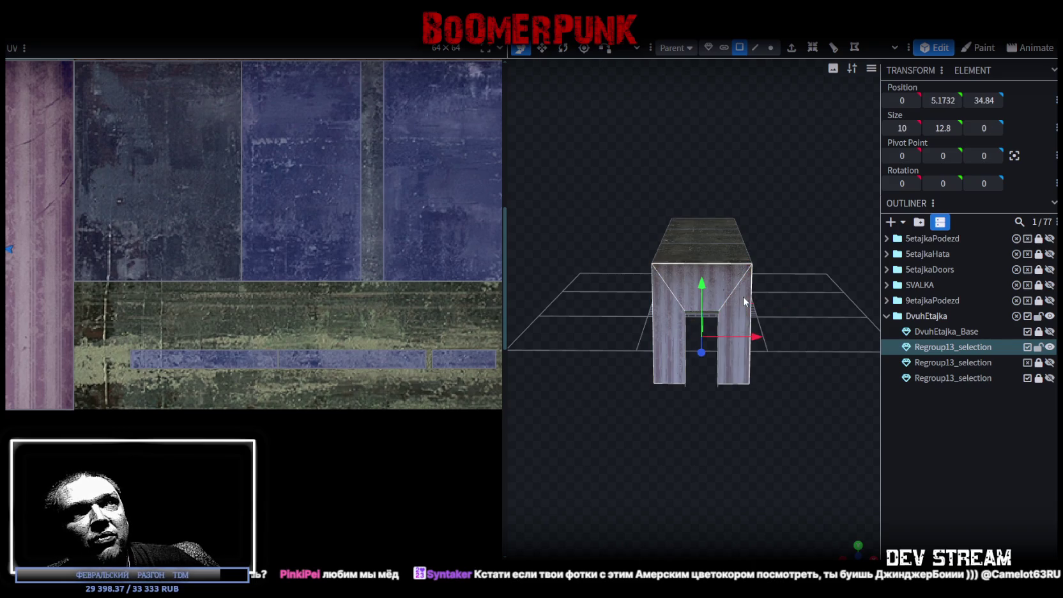
pyautogui.moveTo(744, 297); pyautogui.dragTo(547, 264)
pyautogui.click(739, 291)
pyautogui.press('KP_1')
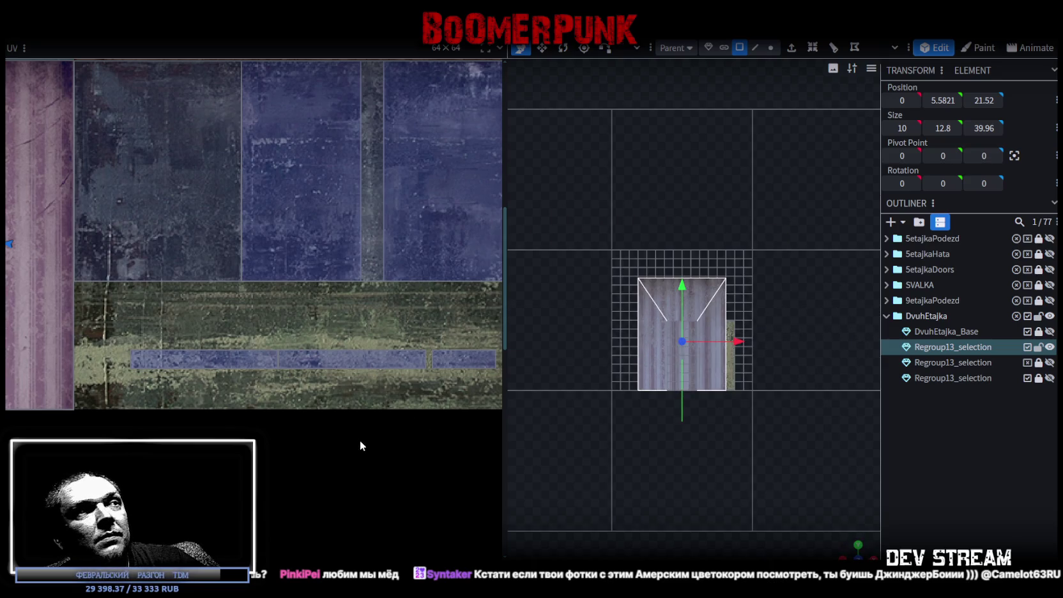
pyautogui.scroll(-2, 56, 226)
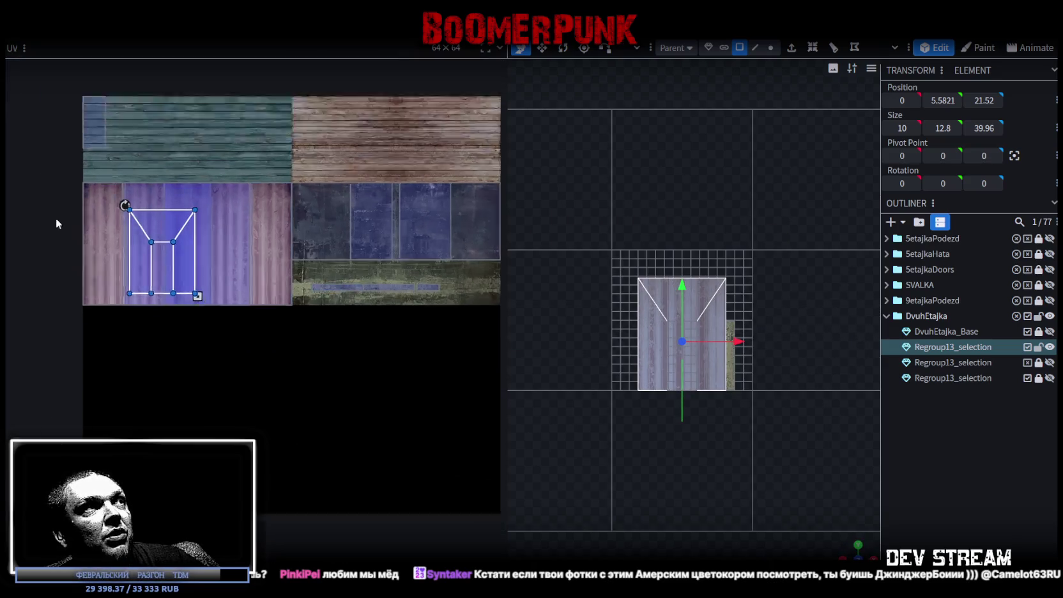
pyautogui.scroll(5, 219, 237)
pyautogui.scroll(-2, 211, 252)
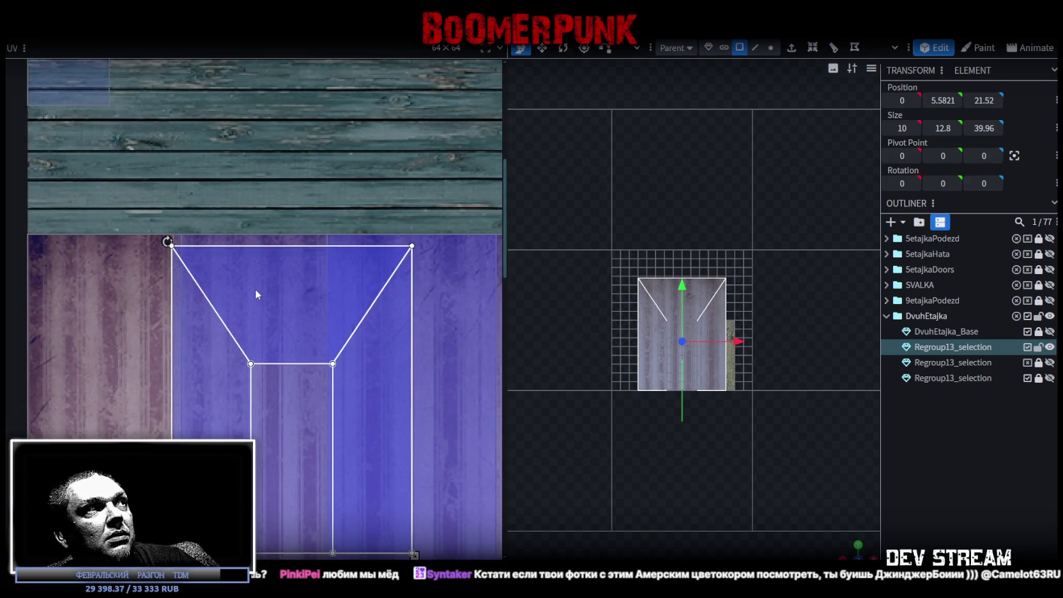
pyautogui.scroll(4, 192, 281)
pyautogui.scroll(2, 264, 352)
pyautogui.scroll(1, 264, 320)
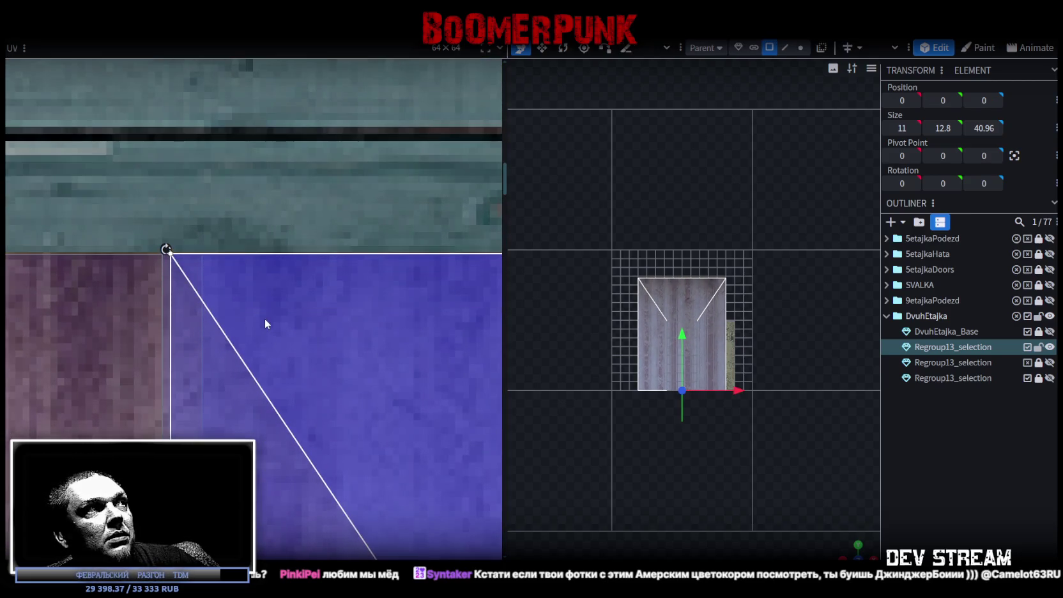
# Shift and enlarge the front wall's UV over the corrugated texture, then select the end face
pyautogui.moveTo(266, 325); pyautogui.dragTo(281, 325)
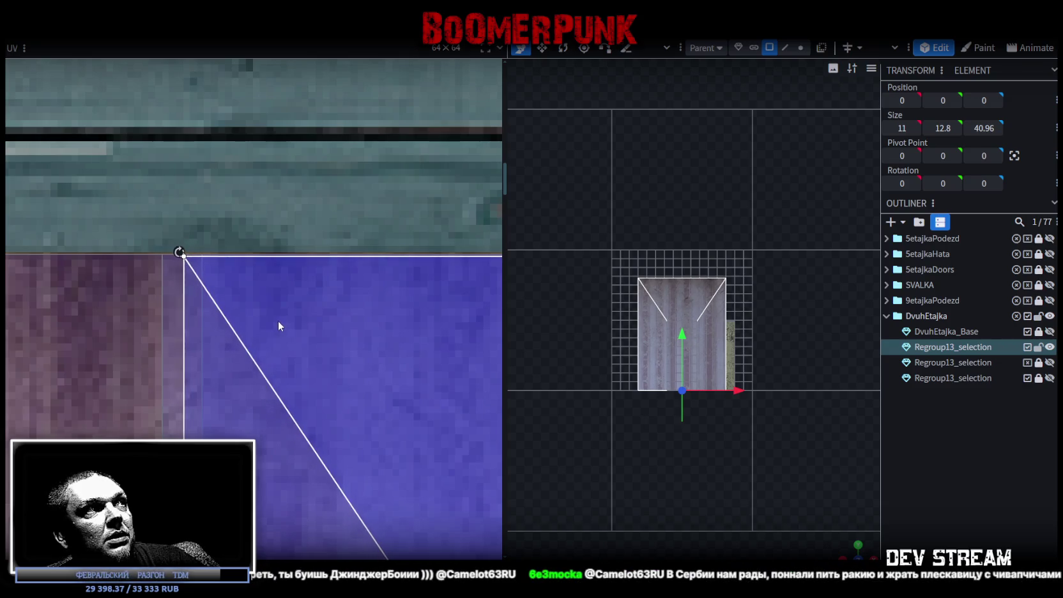
pyautogui.scroll(-2, 279, 320)
pyautogui.scroll(-2, 279, 377)
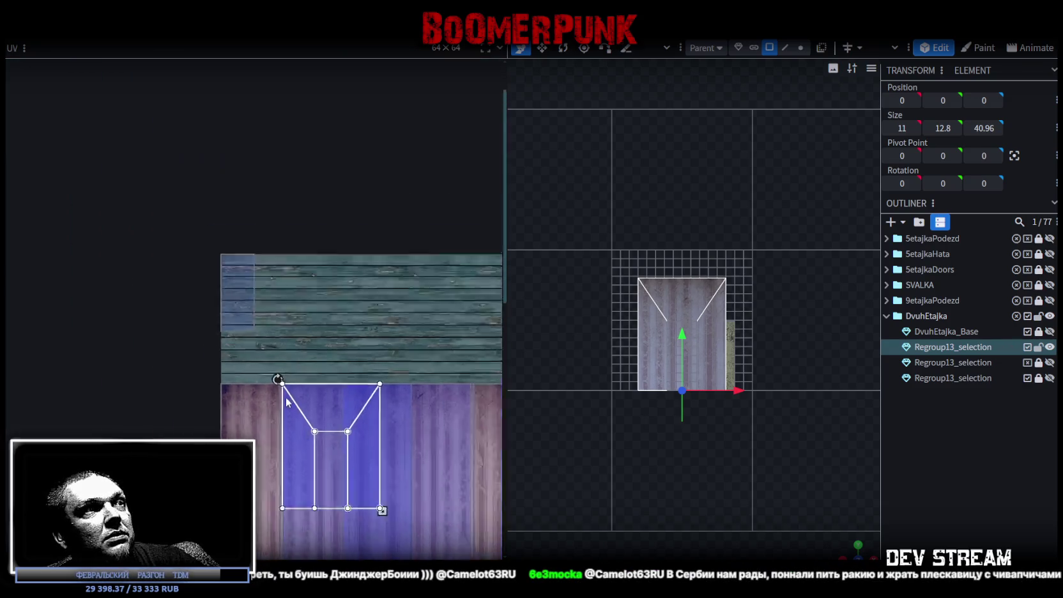
pyautogui.scroll(-1, 306, 358)
pyautogui.scroll(4, 320, 330)
pyautogui.moveTo(250, 269); pyautogui.dragTo(309, 302)
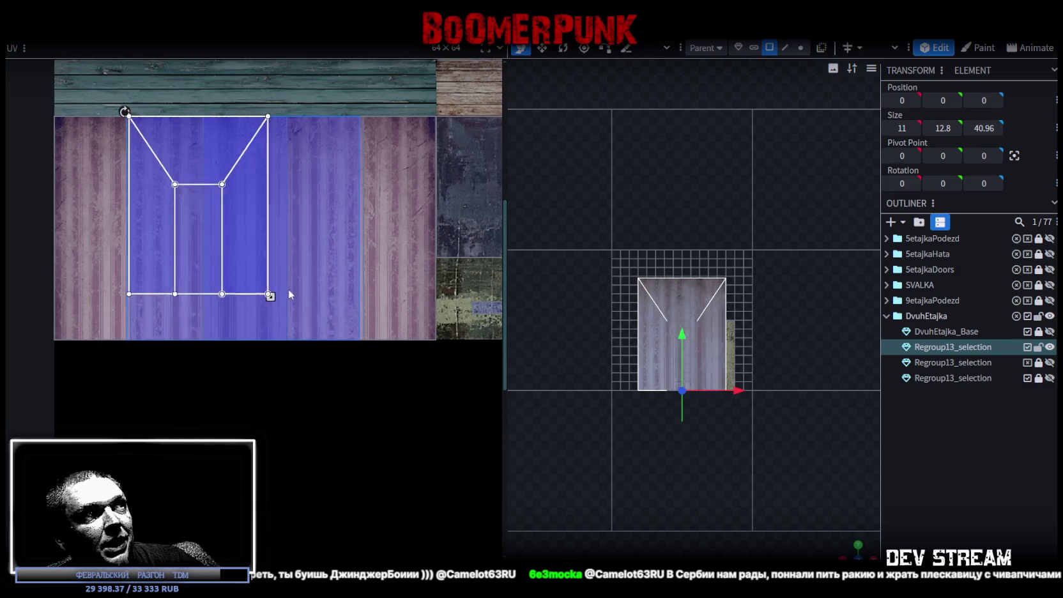
pyautogui.scroll(2, 294, 306)
pyautogui.scroll(2, 359, 382)
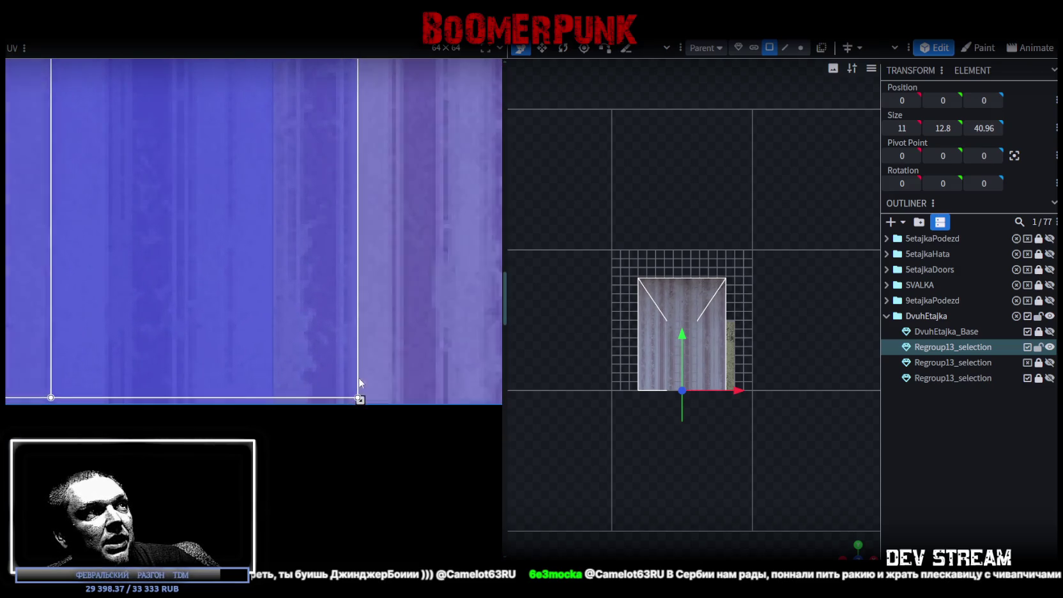
pyautogui.scroll(1, 361, 401)
pyautogui.moveTo(360, 400); pyautogui.dragTo(363, 403)
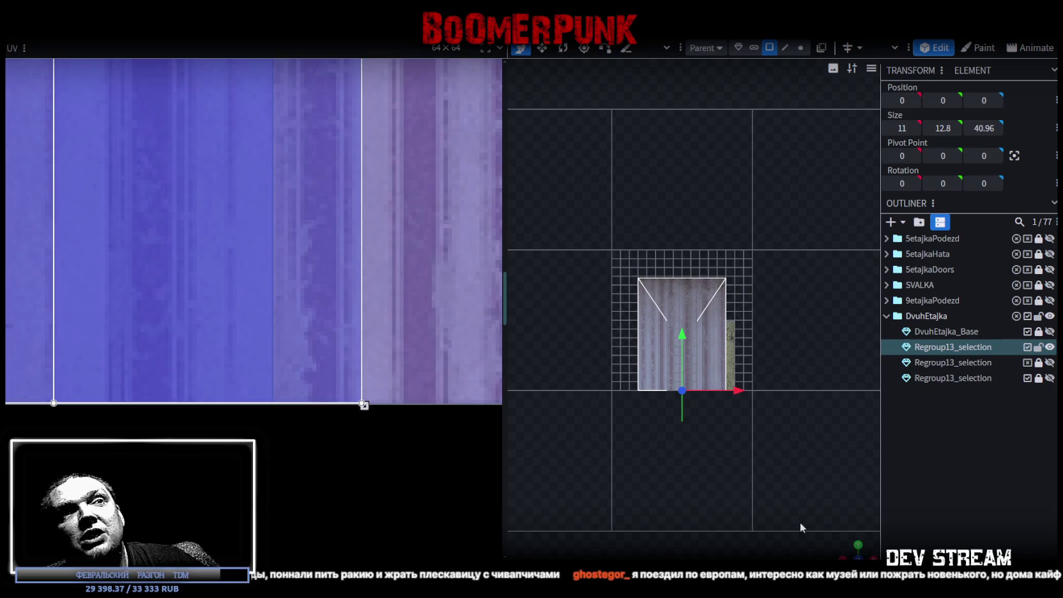
pyautogui.moveTo(854, 546); pyautogui.dragTo(741, 409)
pyautogui.click(741, 409)
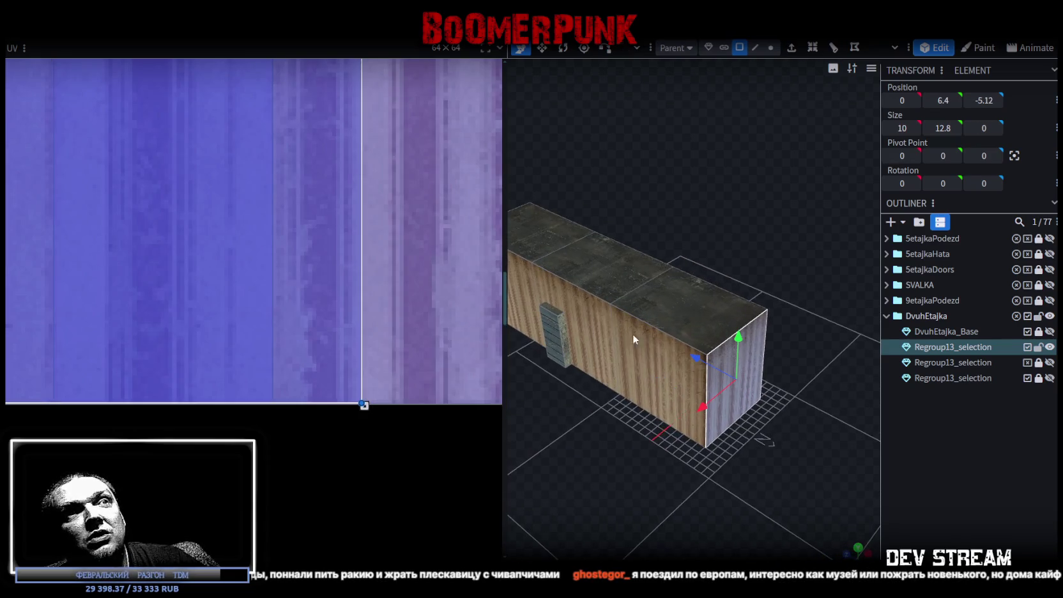
# Move the end face's UV rectangle onto the corrugated wall texture and align it
pyautogui.scroll(-2, 307, 288)
pyautogui.scroll(-2, 351, 351)
pyautogui.moveTo(249, 332)
pyautogui.mouseDown()
pyautogui.moveTo(343, 320)
pyautogui.moveTo(328, 320)
pyautogui.mouseUp()
pyautogui.scroll(2, 327, 319)
pyautogui.scroll(2, 250, 317)
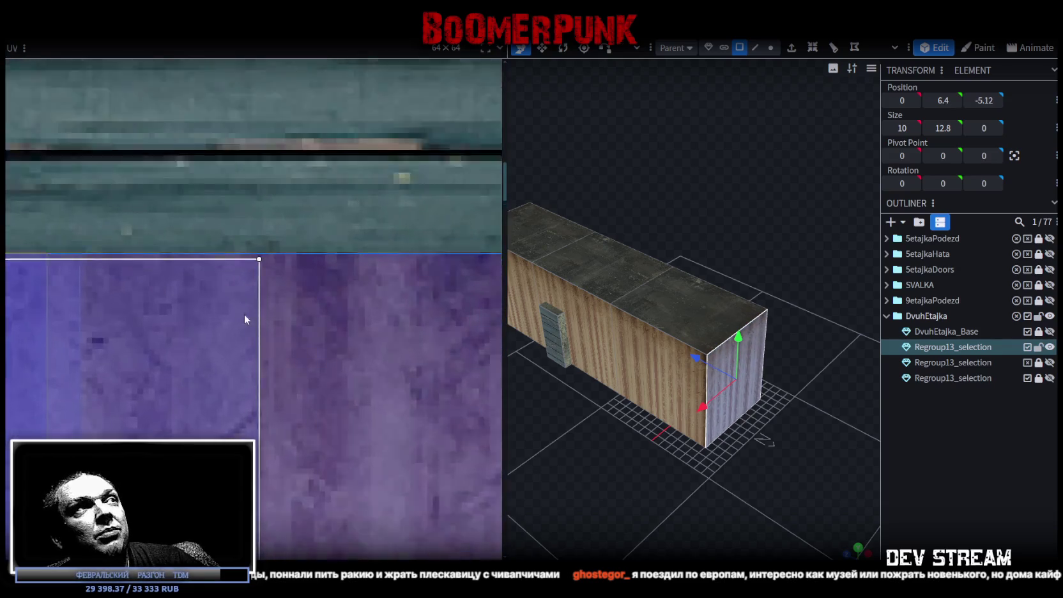
pyautogui.scroll(2, 191, 342)
pyautogui.moveTo(190, 338); pyautogui.dragTo(157, 329)
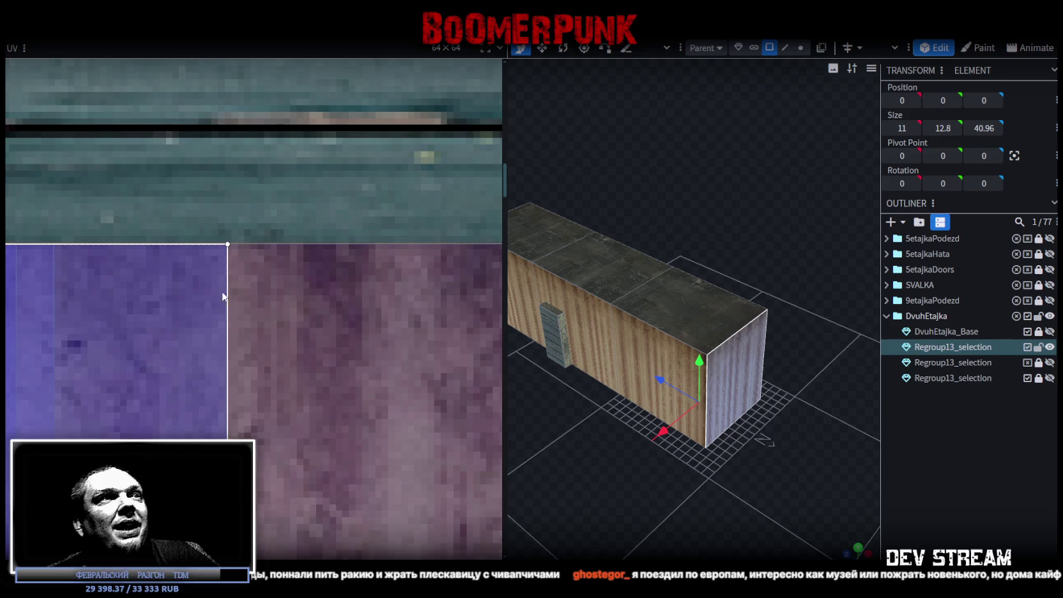
pyautogui.scroll(-3, 223, 296)
pyautogui.moveTo(625, 332)
pyautogui.mouseDown()
pyautogui.moveTo(777, 429)
pyautogui.moveTo(762, 442)
pyautogui.moveTo(754, 486)
pyautogui.mouseUp()
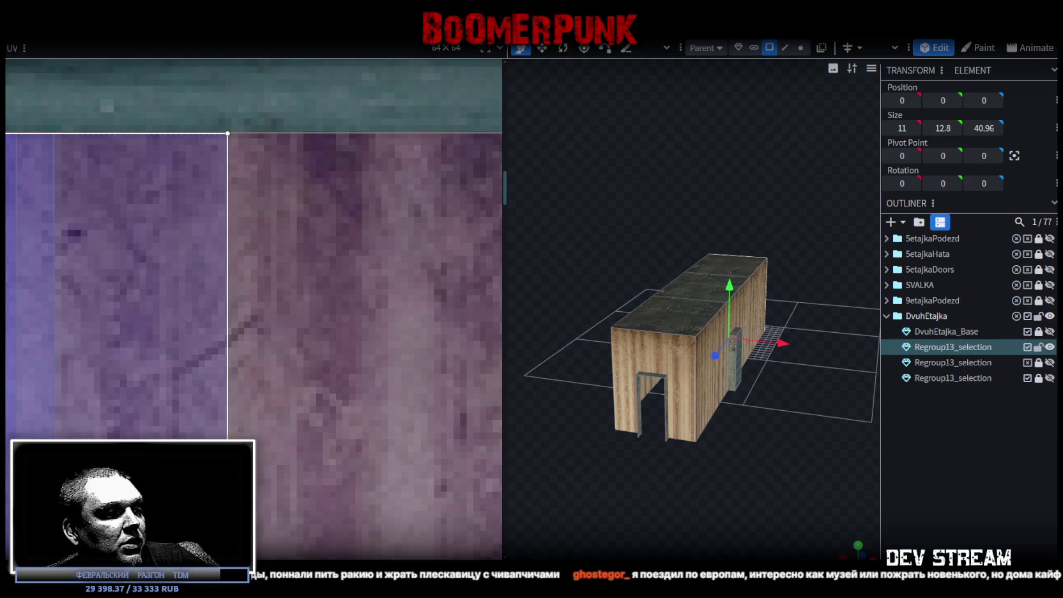
# In Unity, fly to the two-storey building and browse Sector13 and Sector13props in the Hierarchy
pyautogui.hotkey('alt', 'Tab')
pyautogui.moveTo(563, 255)
pyautogui.mouseDown(button='right')
pyautogui.moveTo(581, 250)
pyautogui.moveTo(329, 291)
pyautogui.moveTo(310, 321)
pyautogui.moveTo(360, 347)
pyautogui.moveTo(584, 299)
pyautogui.mouseUp(button='right')
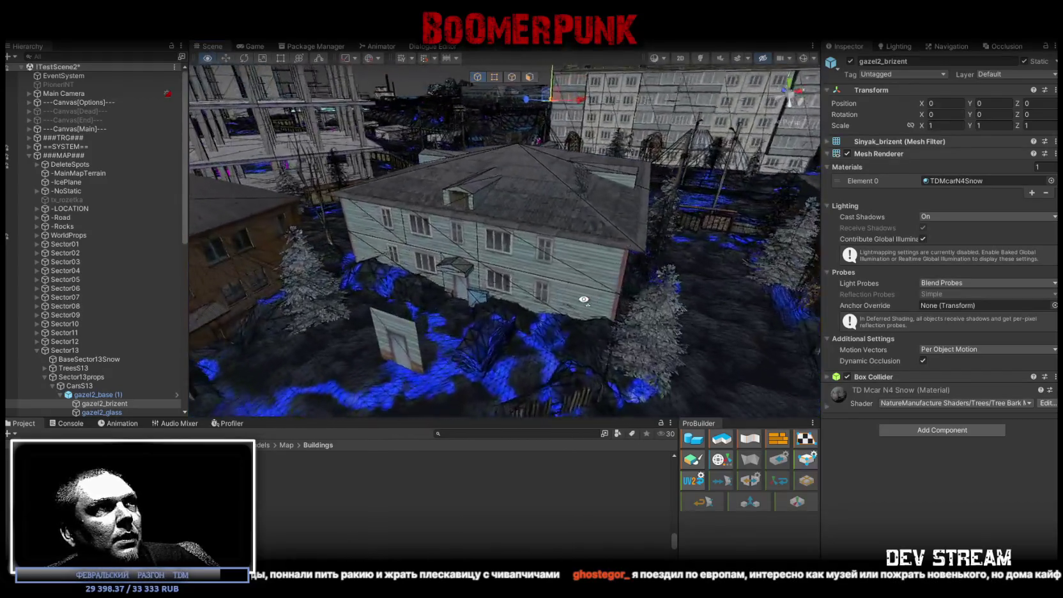
pyautogui.moveTo(584, 300); pyautogui.dragTo(561, 309, button='right')
pyautogui.click(69, 353)
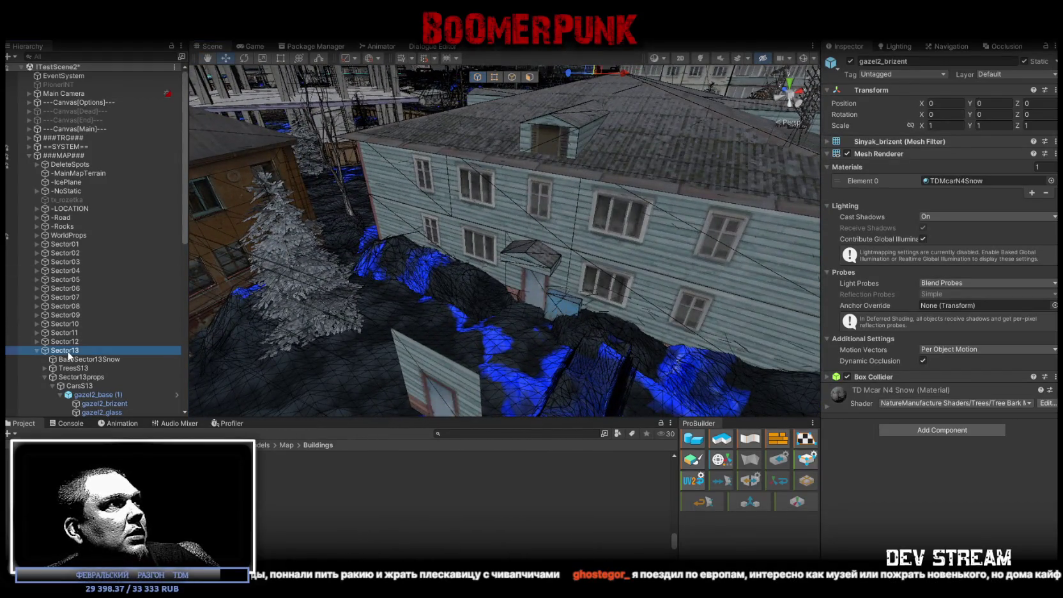
pyautogui.click(81, 377)
pyautogui.scroll(-5, 103, 332)
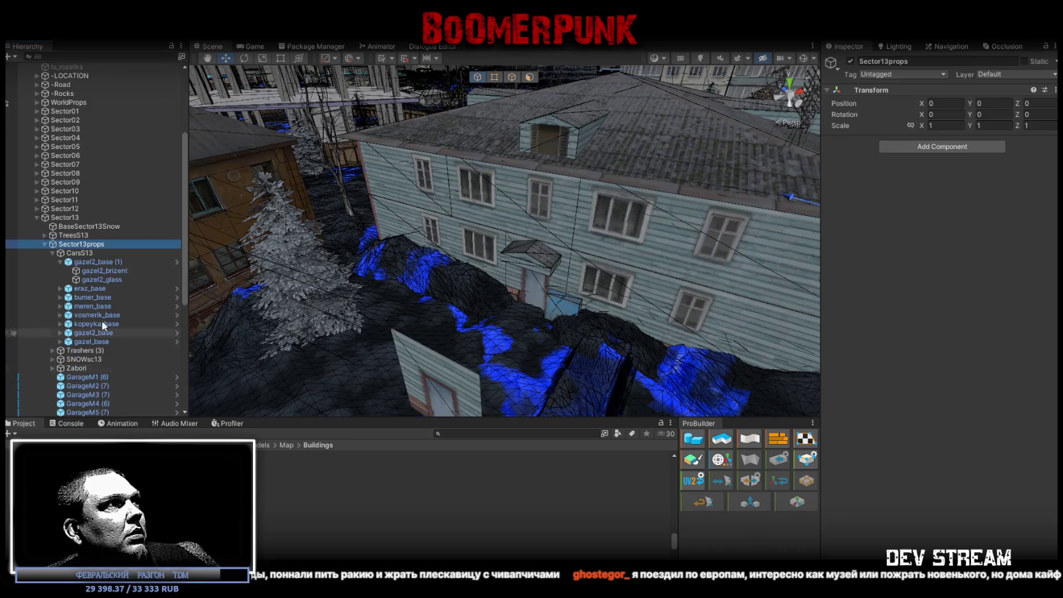
pyautogui.click(45, 244)
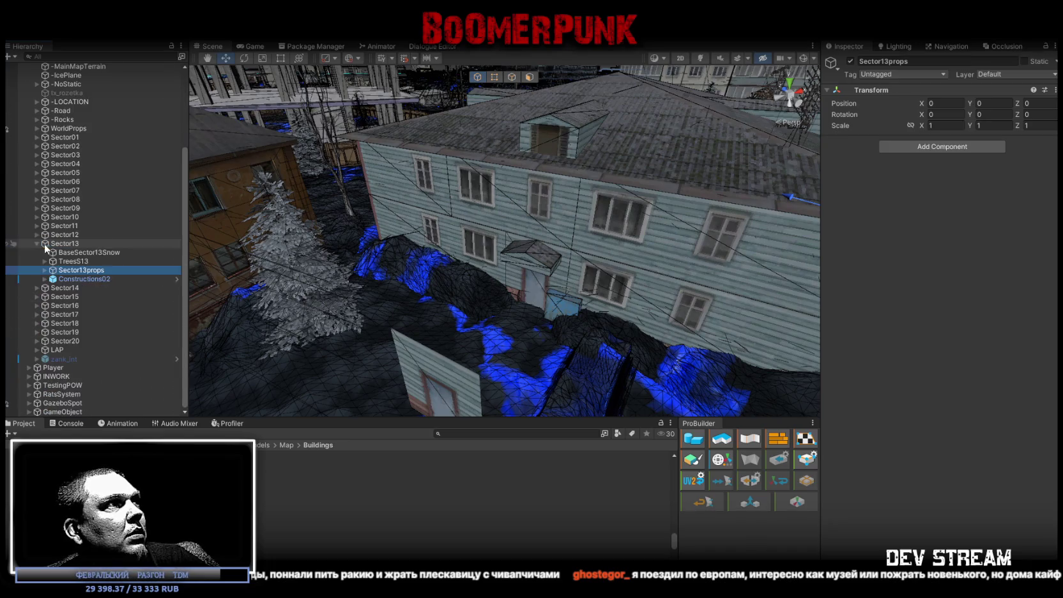
# Create a Cube under Build28, then drag it out to sit above Build28 in the Hierarchy
pyautogui.click(566, 230)
pyautogui.click(83, 322)
pyautogui.rightClick(83, 323)
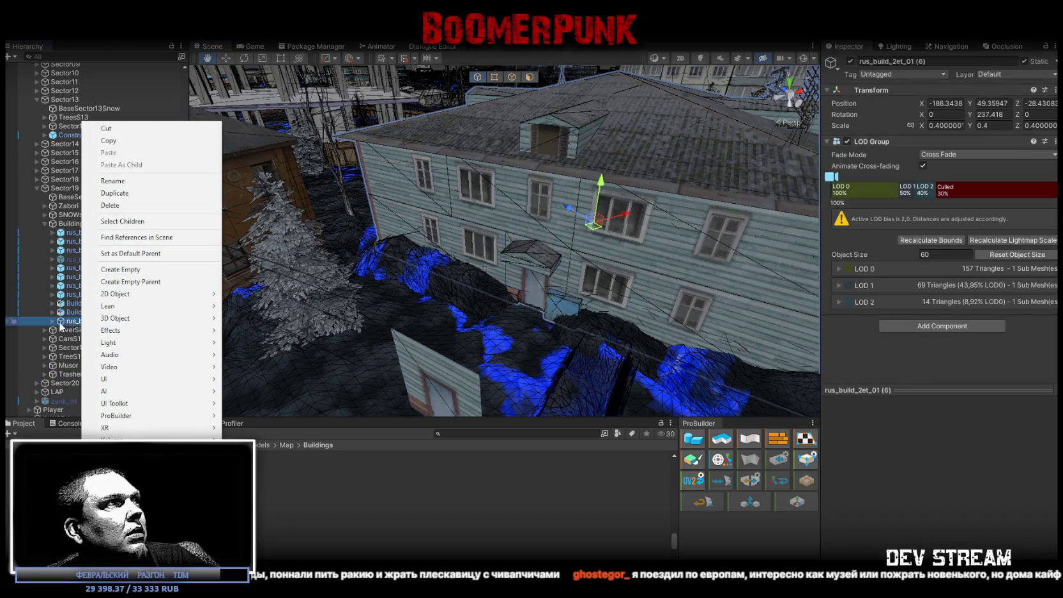
pyautogui.click(76, 326)
pyautogui.click(76, 312)
pyautogui.rightClick(77, 312)
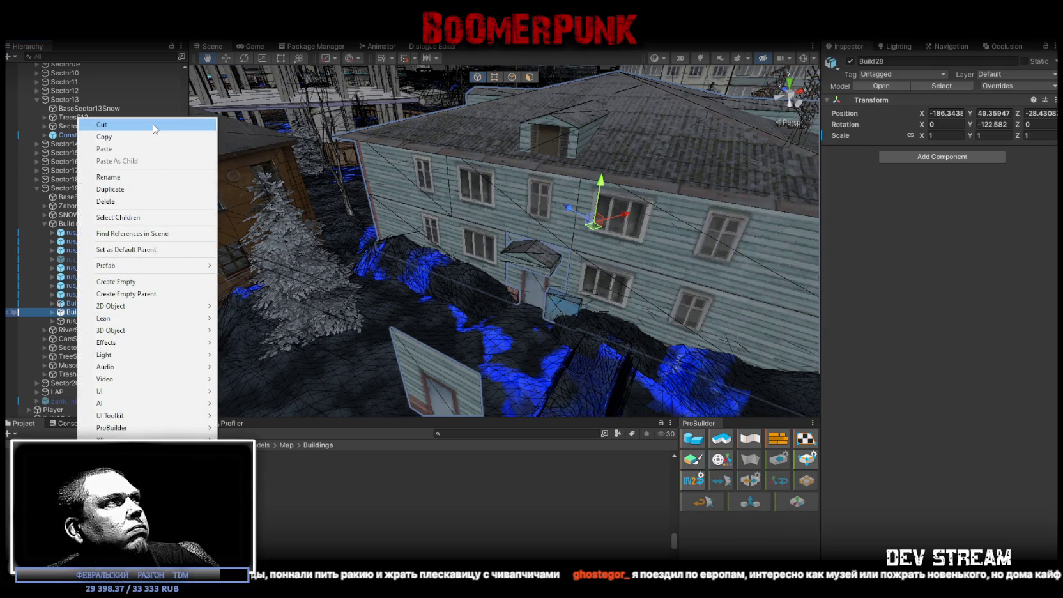
pyautogui.moveTo(114, 318)
pyautogui.click(240, 330)
pyautogui.moveTo(82, 330); pyautogui.dragTo(82, 310)
pyautogui.moveTo(565, 268)
pyautogui.keyDown('alt'); pyautogui.mouseDown()
pyautogui.moveTo(604, 185)
pyautogui.moveTo(485, 271)
pyautogui.mouseUp(); pyautogui.keyUp('alt')
# Frame the new cube, set its Scale Y to 4, and raise it beside the door
pyautogui.press('f')
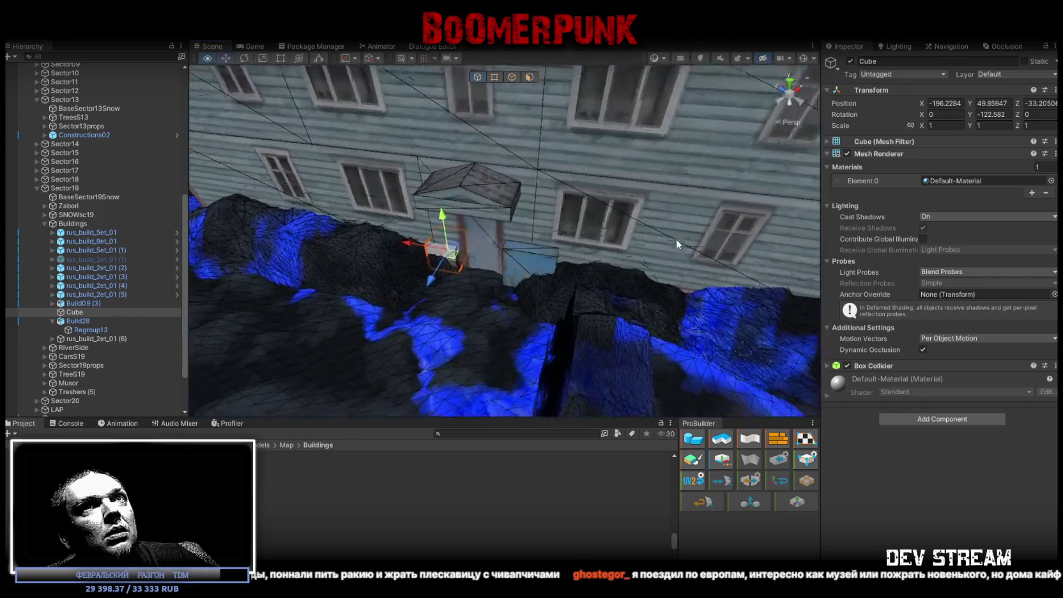
pyautogui.write('3')
pyautogui.press('Return')
pyautogui.moveTo(499, 243)
pyautogui.keyDown('alt'); pyautogui.mouseDown()
pyautogui.moveTo(496, 337)
pyautogui.moveTo(490, 320)
pyautogui.moveTo(572, 228)
pyautogui.moveTo(637, 234)
pyautogui.mouseUp(); pyautogui.keyUp('alt')
pyautogui.write('4')
pyautogui.press('Return')
pyautogui.scroll(5, 545, 244)
pyautogui.scroll(-5, 545, 245)
pyautogui.moveTo(525, 306)
pyautogui.keyDown('ctrl'); pyautogui.keyDown('shift'); pyautogui.mouseDown()
pyautogui.moveTo(532, 320)
pyautogui.moveTo(597, 253)
pyautogui.moveTo(574, 288)
pyautogui.mouseUp(); pyautogui.keyUp('shift'); pyautogui.keyUp('ctrl')
# Duplicate the tall cube and move the copy, Cube (1), in front of the doorway
pyautogui.click(74, 312)
pyautogui.hotkey('ctrl', 'd')
pyautogui.moveTo(609, 228)
pyautogui.keyDown('alt'); pyautogui.mouseDown()
pyautogui.moveTo(483, 265)
pyautogui.moveTo(432, 198)
pyautogui.moveTo(546, 235)
pyautogui.mouseUp(); pyautogui.keyUp('alt')
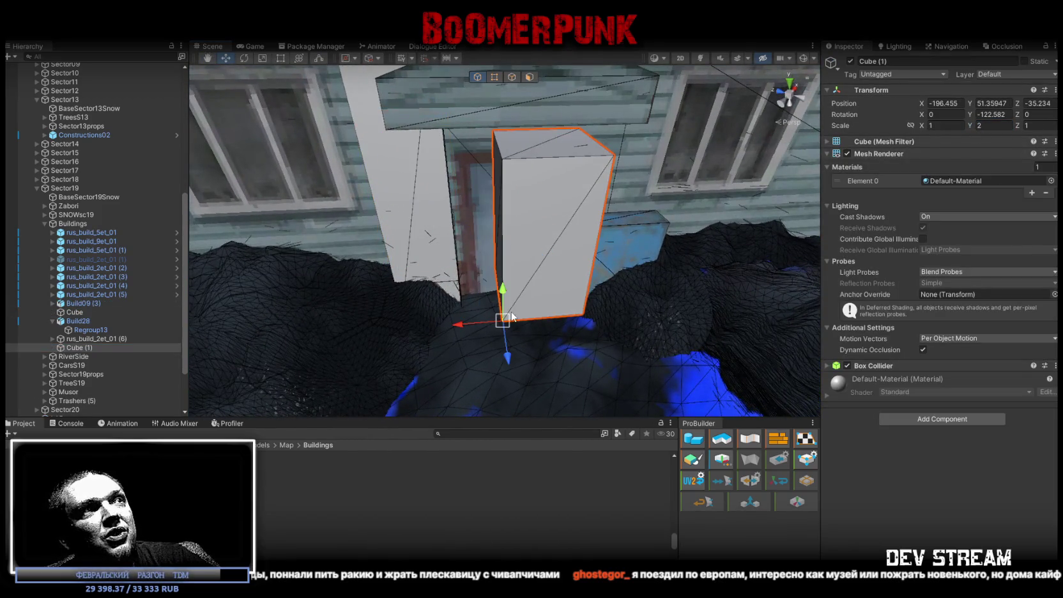
pyautogui.moveTo(512, 316); pyautogui.dragTo(484, 316)
pyautogui.press('f')
pyautogui.moveTo(500, 245)
pyautogui.mouseDown()
pyautogui.moveTo(492, 247)
pyautogui.moveTo(527, 244)
pyautogui.moveTo(457, 257)
pyautogui.mouseUp()
pyautogui.moveTo(498, 296)
pyautogui.mouseDown()
pyautogui.moveTo(491, 302)
pyautogui.moveTo(567, 289)
pyautogui.moveTo(736, 289)
pyautogui.moveTo(542, 289)
pyautogui.mouseUp()
pyautogui.scroll(-5, 567, 289)
pyautogui.scroll(5, 736, 289)
# Orbit in close around the tall cube, then back to a front view of the wall
pyautogui.click(471, 237)
pyautogui.moveTo(471, 237)
pyautogui.keyDown('alt'); pyautogui.mouseDown()
pyautogui.moveTo(469, 176)
pyautogui.moveTo(540, 352)
pyautogui.mouseUp(); pyautogui.keyUp('alt')
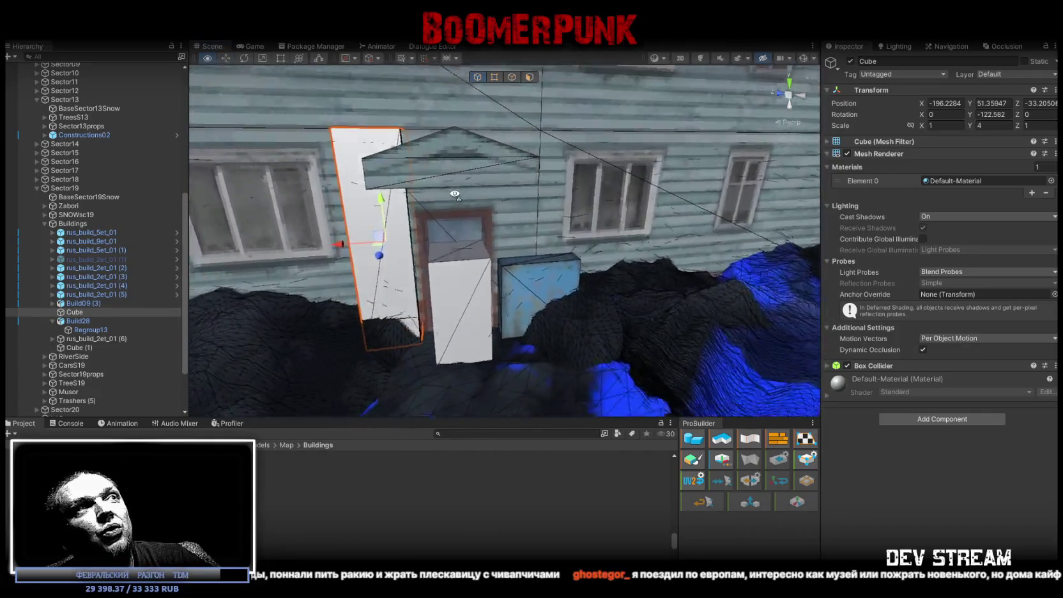
pyautogui.scroll(3, 539, 351)
pyautogui.scroll(3, 532, 312)
pyautogui.moveTo(619, 223)
pyautogui.keyDown('alt'); pyautogui.mouseDown()
pyautogui.moveTo(566, 235)
pyautogui.moveTo(656, 200)
pyautogui.moveTo(528, 265)
pyautogui.moveTo(676, 250)
pyautogui.mouseUp(); pyautogui.keyUp('alt')
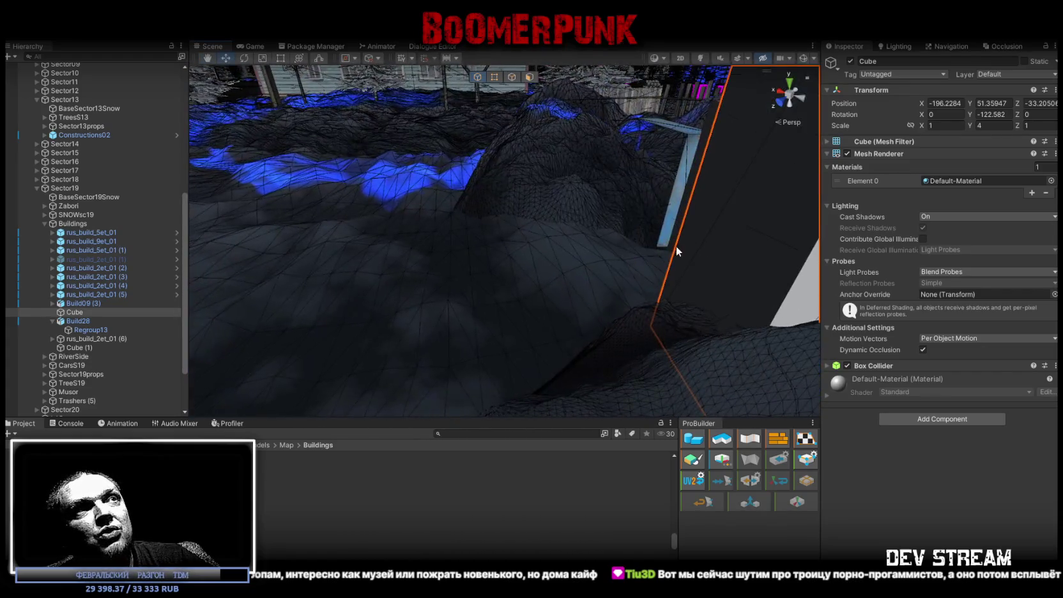
pyautogui.moveTo(572, 224)
pyautogui.keyDown('alt'); pyautogui.mouseDown()
pyautogui.moveTo(326, 183)
pyautogui.moveTo(334, 178)
pyautogui.mouseUp(); pyautogui.keyUp('alt')
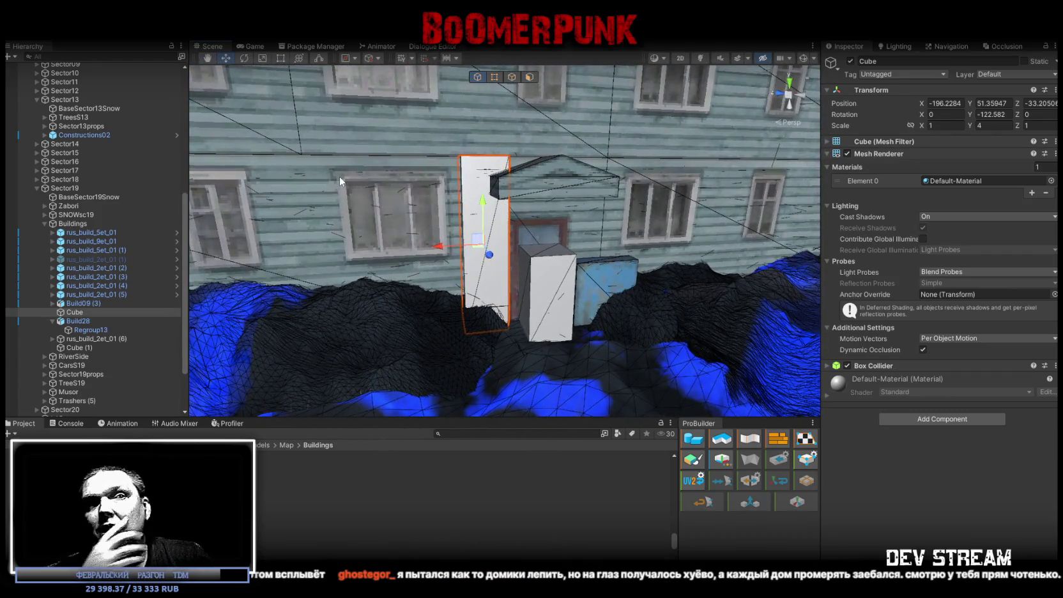
# Set the smaller Cube (1)'s Position Y to 51.35947 and zoom in on it
pyautogui.click(545, 285)
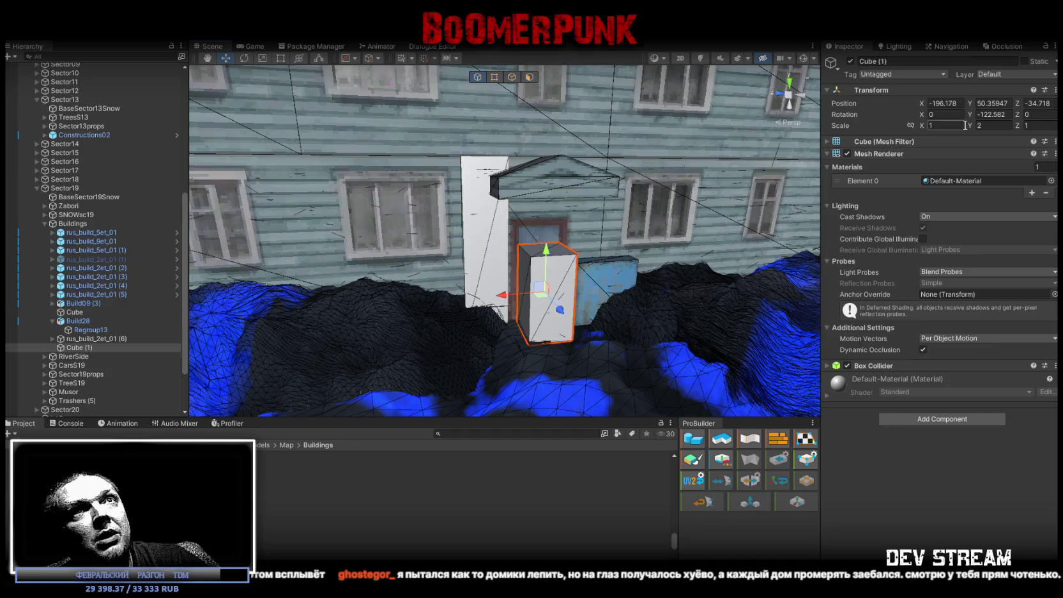
pyautogui.write('51')
pyautogui.press('Return')
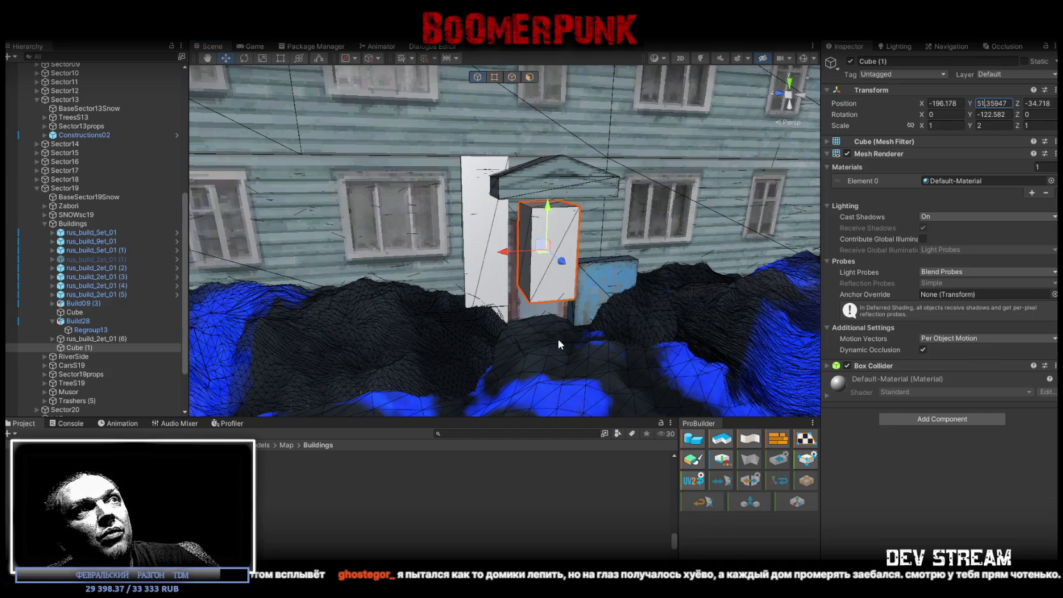
pyautogui.scroll(5, 558, 338)
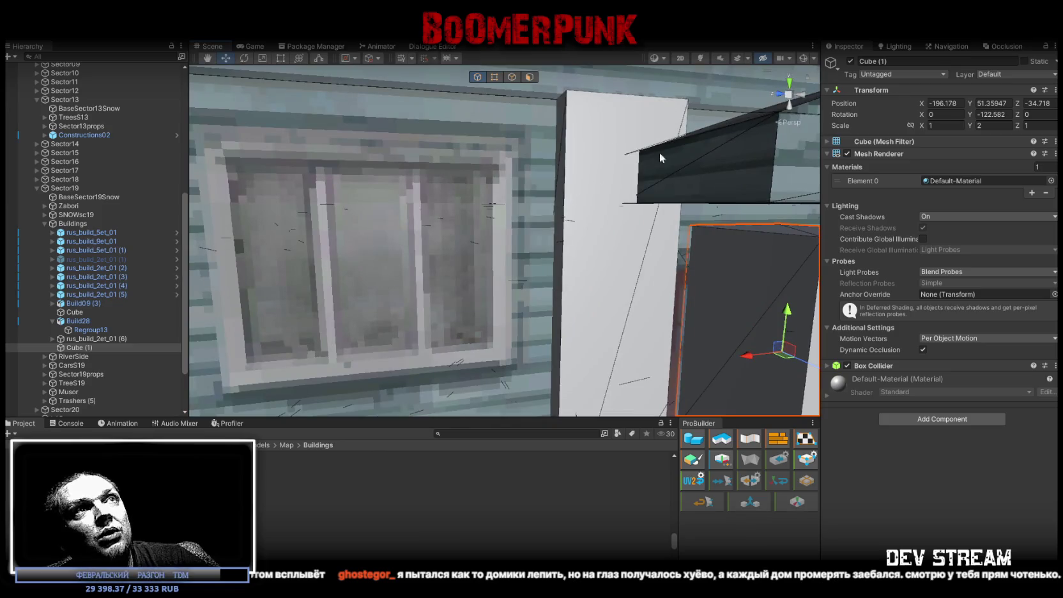
pyautogui.scroll(-5, 660, 152)
pyautogui.moveTo(582, 146)
pyautogui.mouseDown(button='right')
pyautogui.moveTo(520, 303)
pyautogui.moveTo(597, 276)
pyautogui.moveTo(595, 263)
pyautogui.mouseUp(button='right')
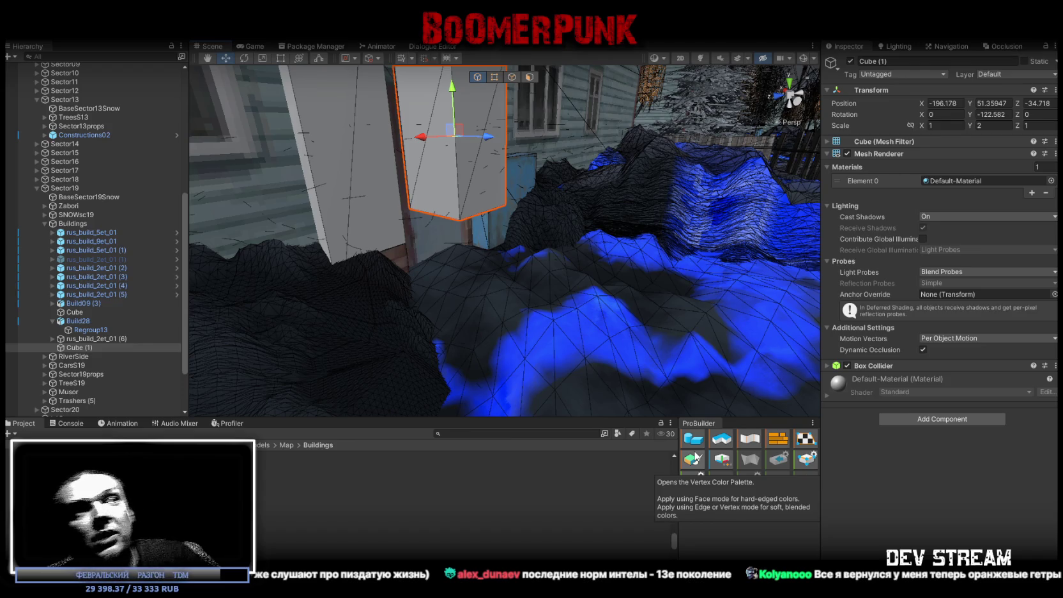
# Orbit closer around the half-height grey Cube (1) below the porch roof
pyautogui.moveTo(635, 230)
pyautogui.keyDown('alt'); pyautogui.mouseDown()
pyautogui.moveTo(503, 265)
pyautogui.moveTo(562, 290)
pyautogui.mouseUp(); pyautogui.keyUp('alt')
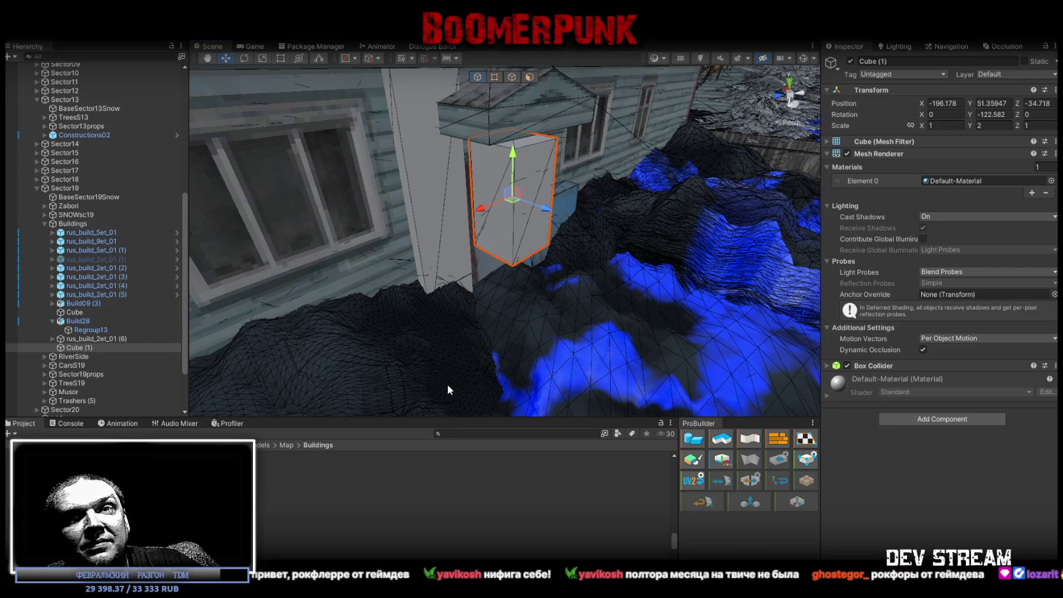
pyautogui.keyDown('alt'); pyautogui.moveTo(465, 360); pyautogui.dragTo(480, 309); pyautogui.keyUp('alt')
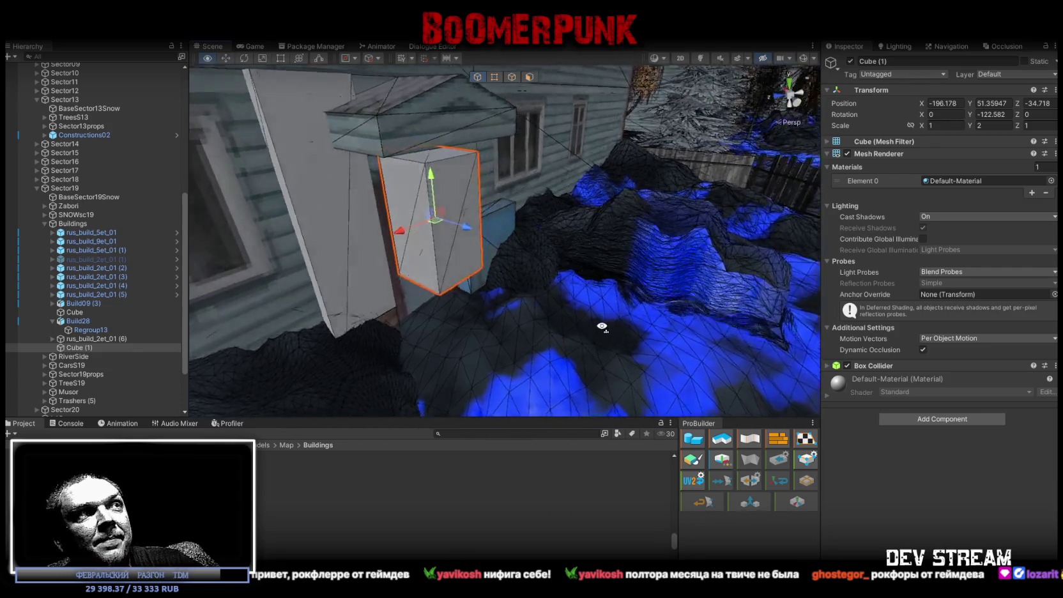
# Nudge the tall slab cube, turn it 30 degrees about Y, and slide it against the wall
pyautogui.click(439, 316)
pyautogui.moveTo(440, 299)
pyautogui.keyDown('alt'); pyautogui.mouseDown()
pyautogui.moveTo(476, 328)
pyautogui.moveTo(435, 221)
pyautogui.moveTo(419, 229)
pyautogui.mouseUp(); pyautogui.keyUp('alt')
pyautogui.moveTo(585, 262)
pyautogui.keyDown('alt'); pyautogui.mouseDown()
pyautogui.moveTo(512, 256)
pyautogui.moveTo(502, 303)
pyautogui.moveTo(524, 181)
pyautogui.moveTo(511, 192)
pyautogui.moveTo(588, 296)
pyautogui.moveTo(574, 304)
pyautogui.moveTo(583, 288)
pyautogui.mouseUp(); pyautogui.keyUp('alt')
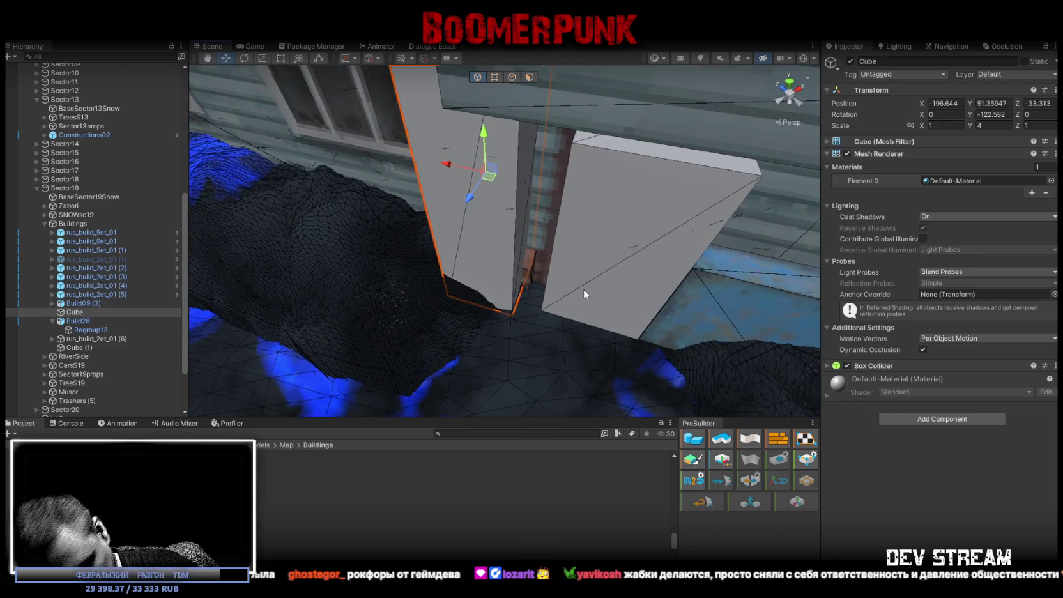
pyautogui.press('e')
pyautogui.moveTo(508, 196)
pyautogui.mouseDown()
pyautogui.moveTo(490, 199)
pyautogui.moveTo(565, 285)
pyautogui.mouseUp()
pyautogui.scroll(3, 565, 285)
pyautogui.scroll(2, 566, 283)
pyautogui.press('w')
pyautogui.moveTo(575, 297)
pyautogui.keyDown('alt'); pyautogui.mouseDown()
pyautogui.moveTo(552, 300)
pyautogui.moveTo(563, 315)
pyautogui.moveTo(623, 269)
pyautogui.mouseUp(); pyautogui.keyUp('alt')
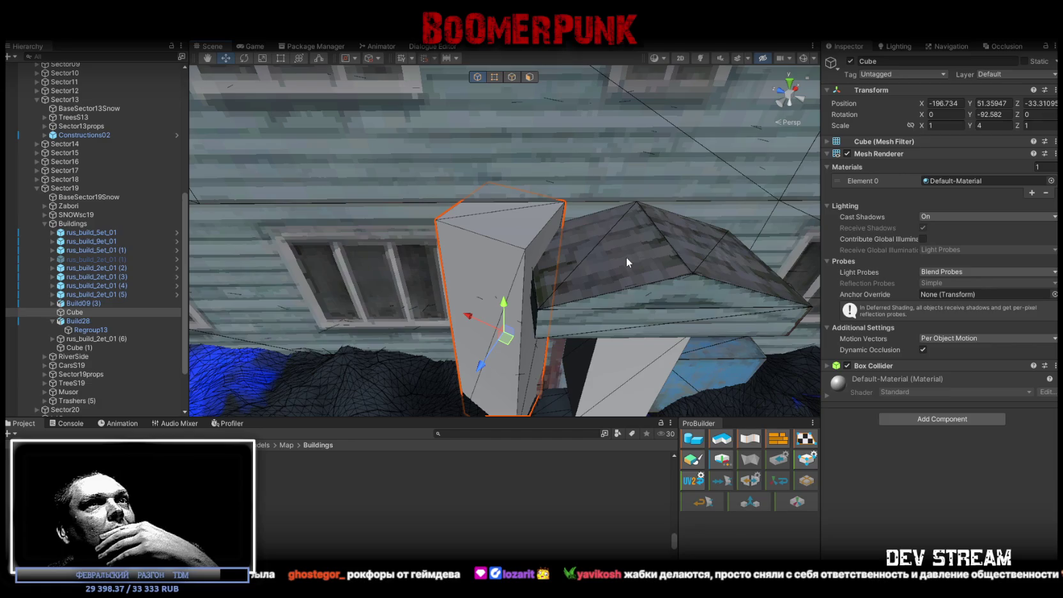
pyautogui.moveTo(506, 337); pyautogui.dragTo(454, 380)
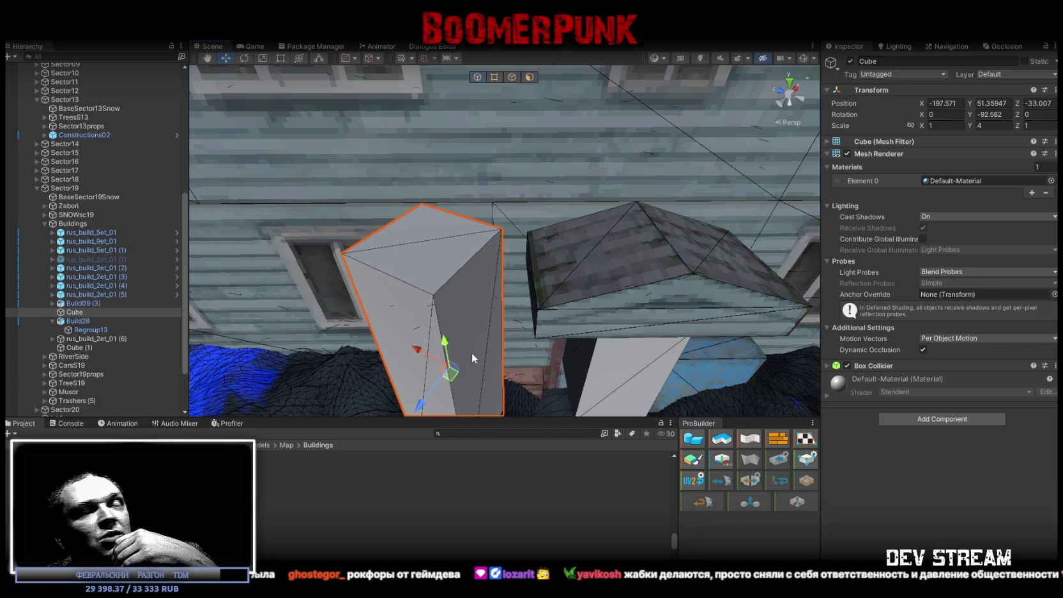
# Orbit around the tall grey cube and reposition the street comparison photo window
pyautogui.moveTo(495, 309)
pyautogui.keyDown('alt'); pyautogui.mouseDown()
pyautogui.moveTo(563, 286)
pyautogui.moveTo(588, 243)
pyautogui.mouseUp(); pyautogui.keyUp('alt')
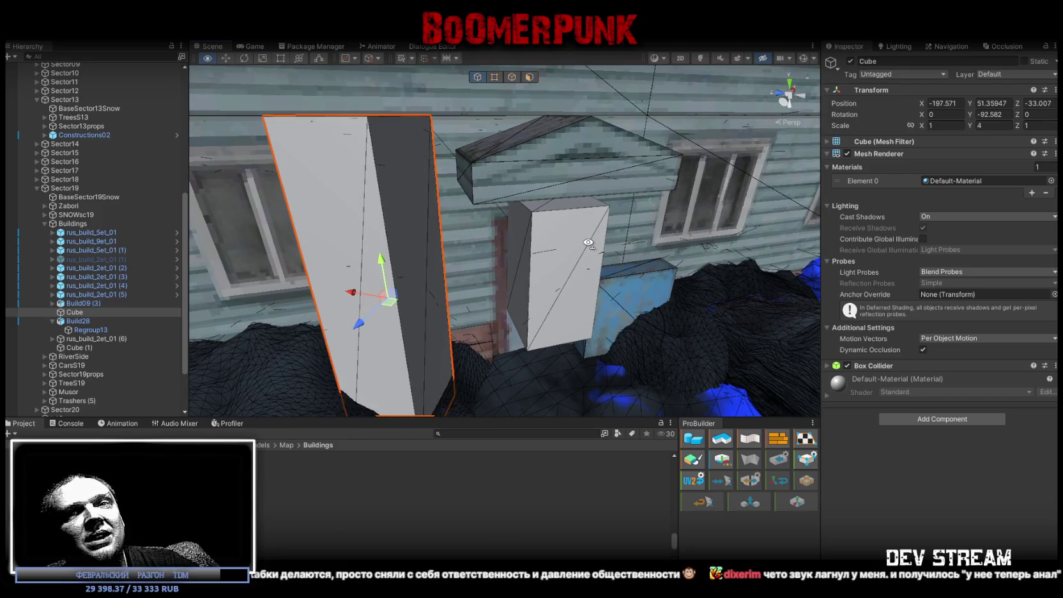
pyautogui.keyDown('alt'); pyautogui.moveTo(588, 243); pyautogui.dragTo(579, 252); pyautogui.keyUp('alt')
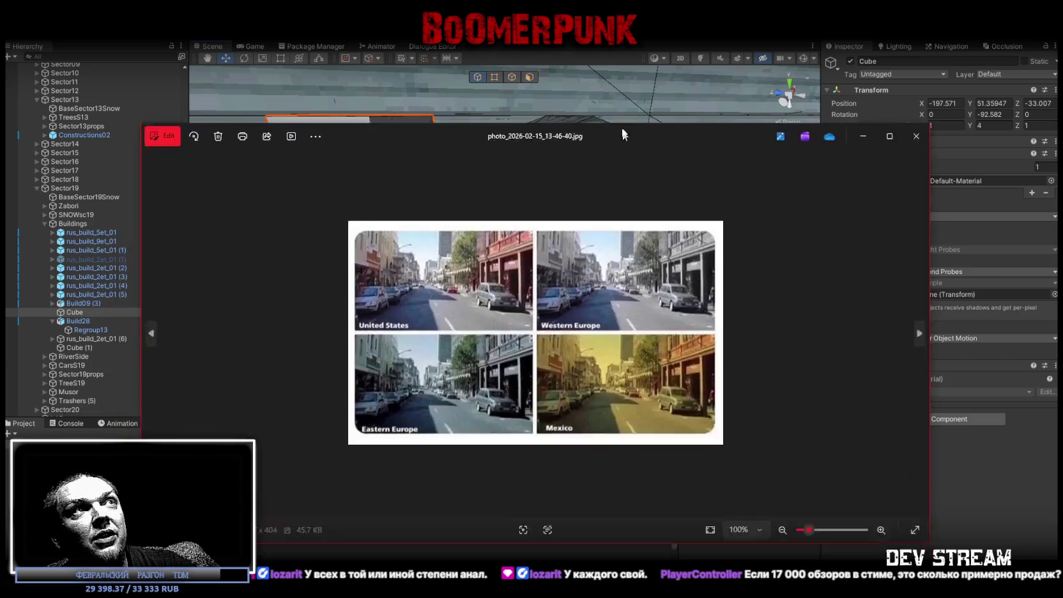
pyautogui.moveTo(622, 126); pyautogui.dragTo(572, 52)
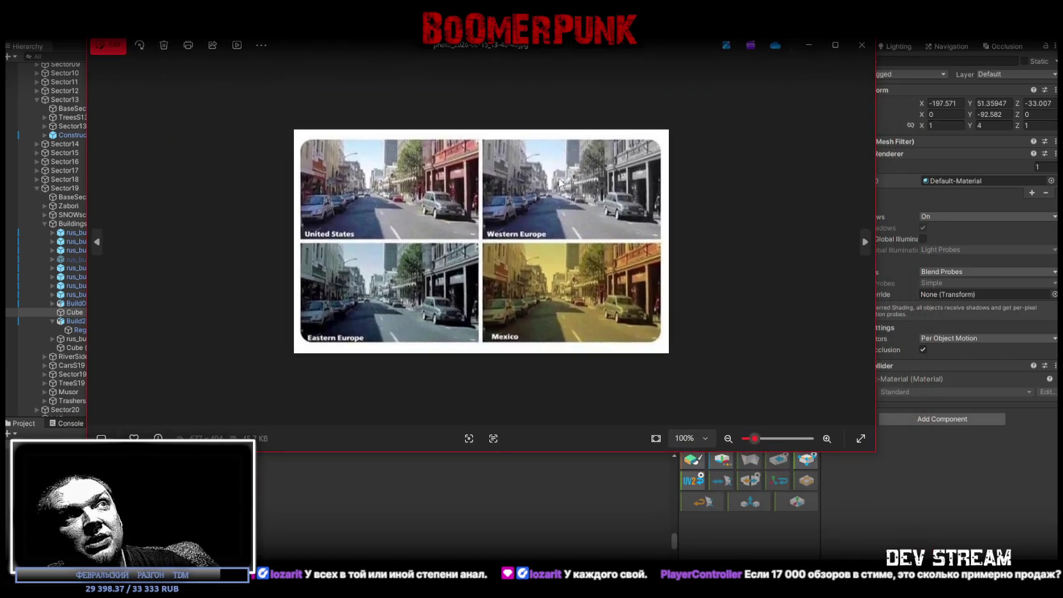
# Enlarge the Photos window, zoom the four-panel street image in and out, then close it
pyautogui.moveTo(875, 451)
pyautogui.mouseDown()
pyautogui.moveTo(931, 526)
pyautogui.moveTo(991, 557)
pyautogui.mouseUp()
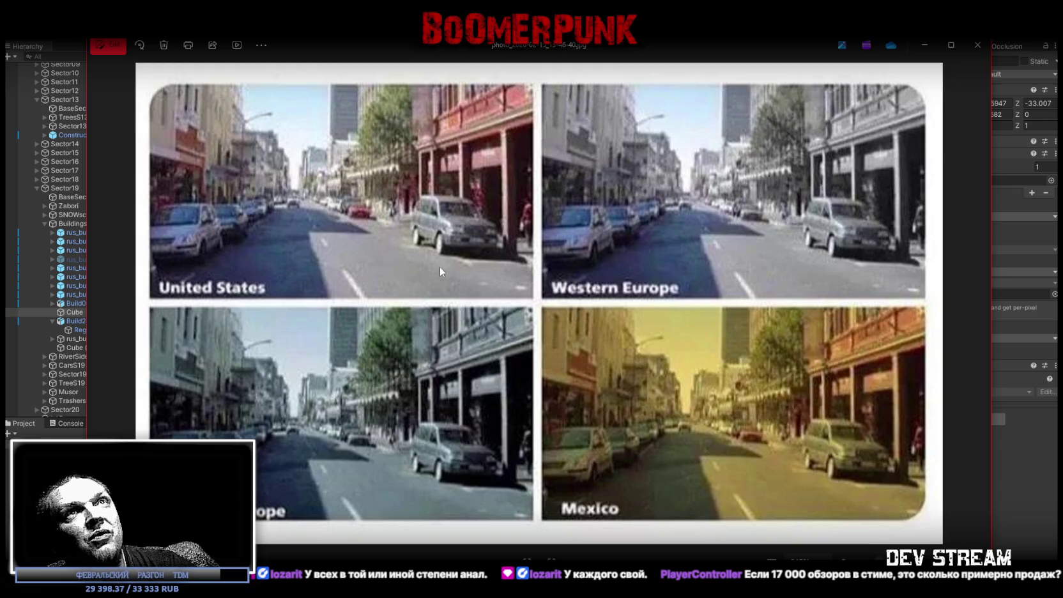
pyautogui.scroll(1, 421, 300)
pyautogui.scroll(-1, 421, 300)
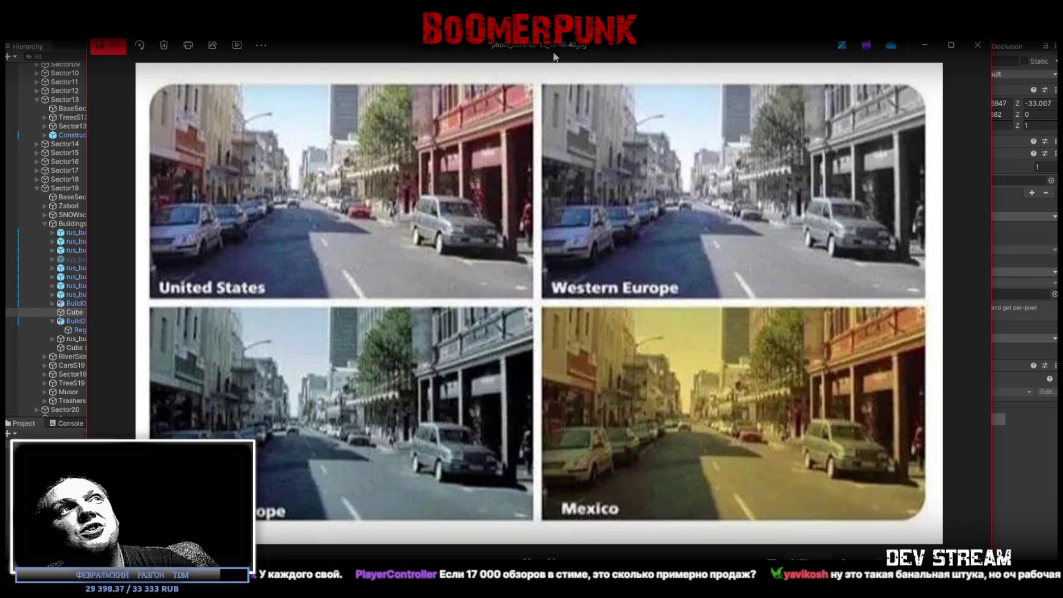
pyautogui.press('Escape')
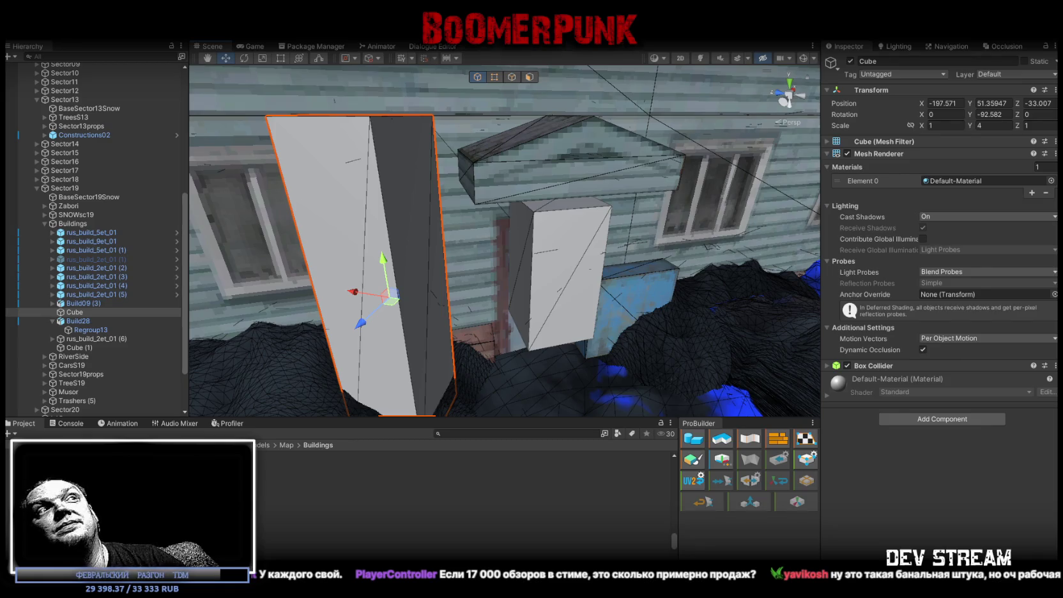
# Select and frame Cube (1), orbit for a side view, then switch to Blockbench
pyautogui.click(577, 293)
pyautogui.press('f')
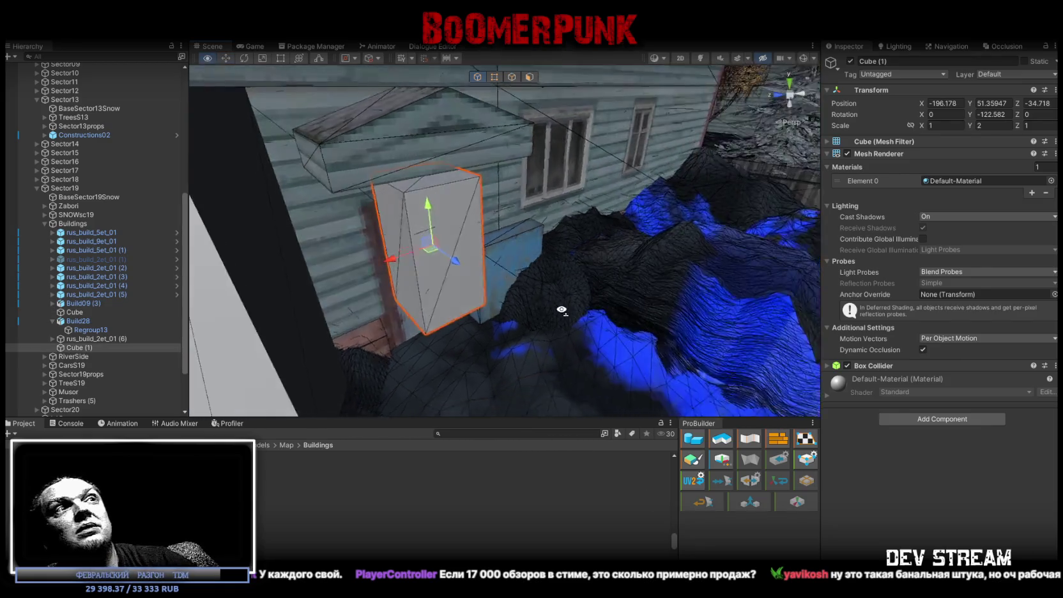
pyautogui.moveTo(572, 311)
pyautogui.keyDown('alt'); pyautogui.mouseDown()
pyautogui.moveTo(685, 353)
pyautogui.moveTo(400, 308)
pyautogui.mouseUp(); pyautogui.keyUp('alt')
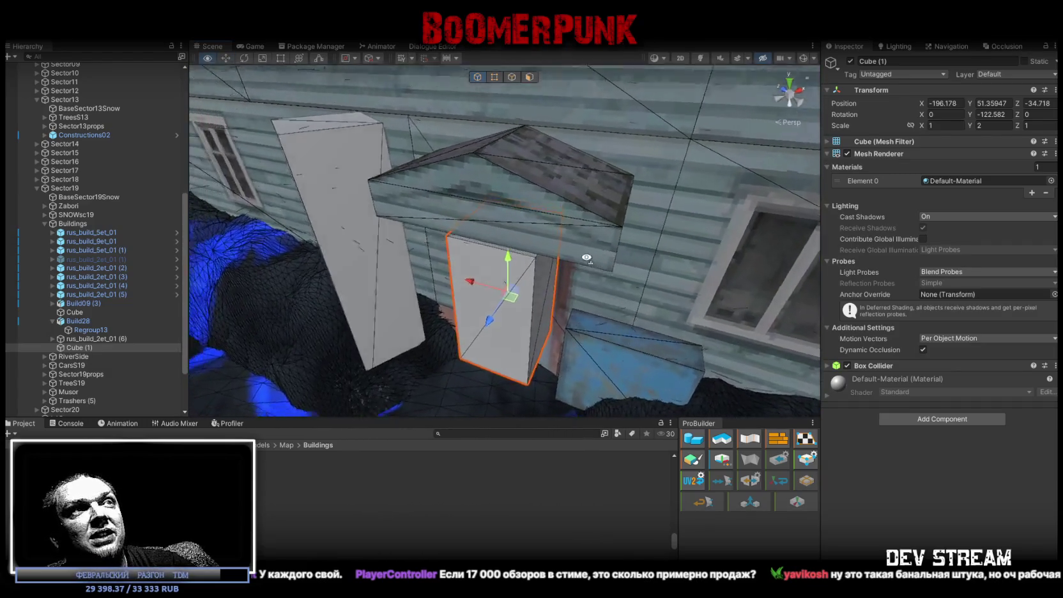
pyautogui.moveTo(400, 308)
pyautogui.keyDown('alt'); pyautogui.mouseDown()
pyautogui.moveTo(519, 214)
pyautogui.moveTo(560, 208)
pyautogui.moveTo(731, 253)
pyautogui.mouseUp(); pyautogui.keyUp('alt')
pyautogui.scroll(-5, 519, 214)
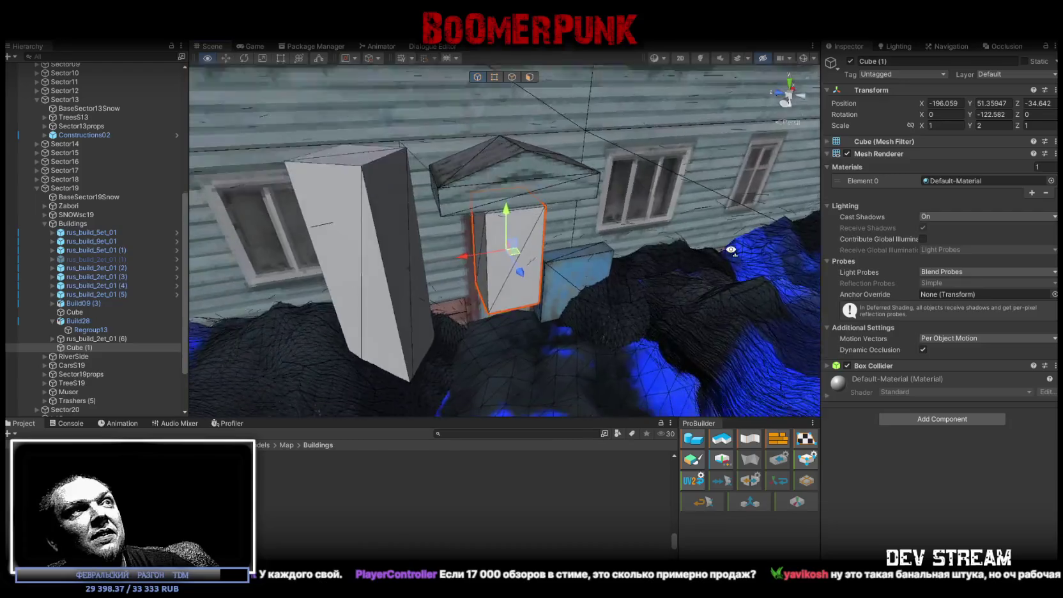
pyautogui.scroll(5, 722, 243)
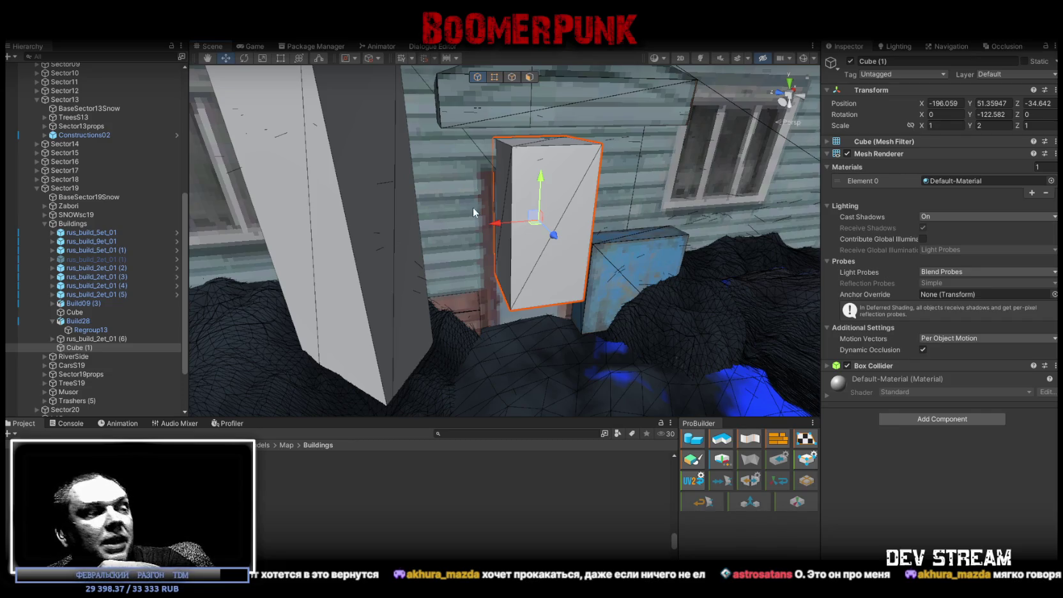
pyautogui.hotkey('alt', 'Tab')
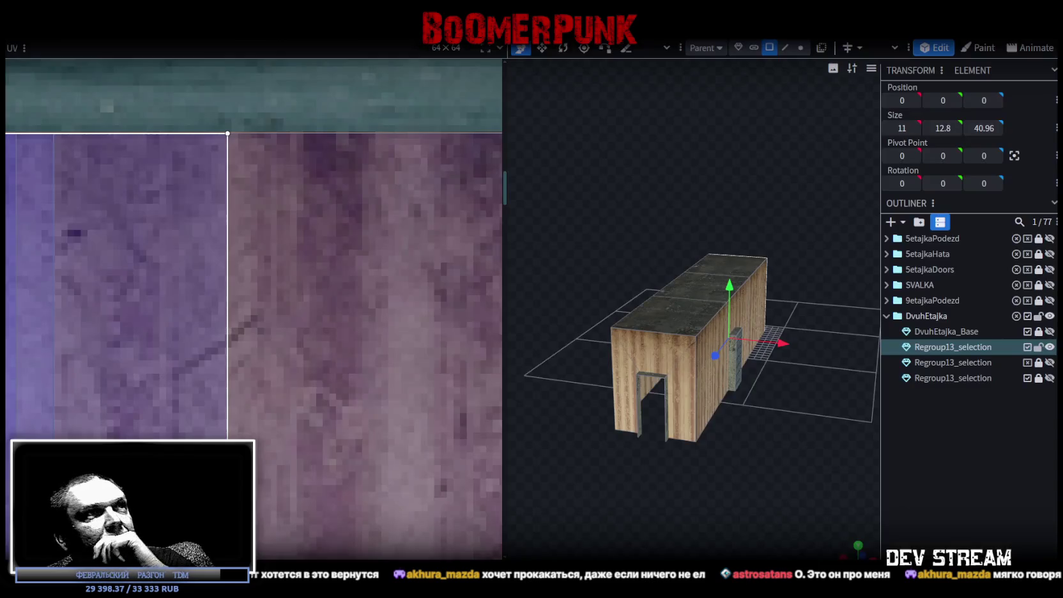
# Orbit the building mesh in edge mode, selecting wall edges and the bottom face
pyautogui.scroll(-2, 708, 312)
pyautogui.moveTo(708, 332)
pyautogui.mouseDown()
pyautogui.moveTo(739, 337)
pyautogui.moveTo(808, 414)
pyautogui.moveTo(685, 301)
pyautogui.moveTo(814, 362)
pyautogui.moveTo(742, 347)
pyautogui.moveTo(743, 294)
pyautogui.moveTo(757, 328)
pyautogui.mouseUp()
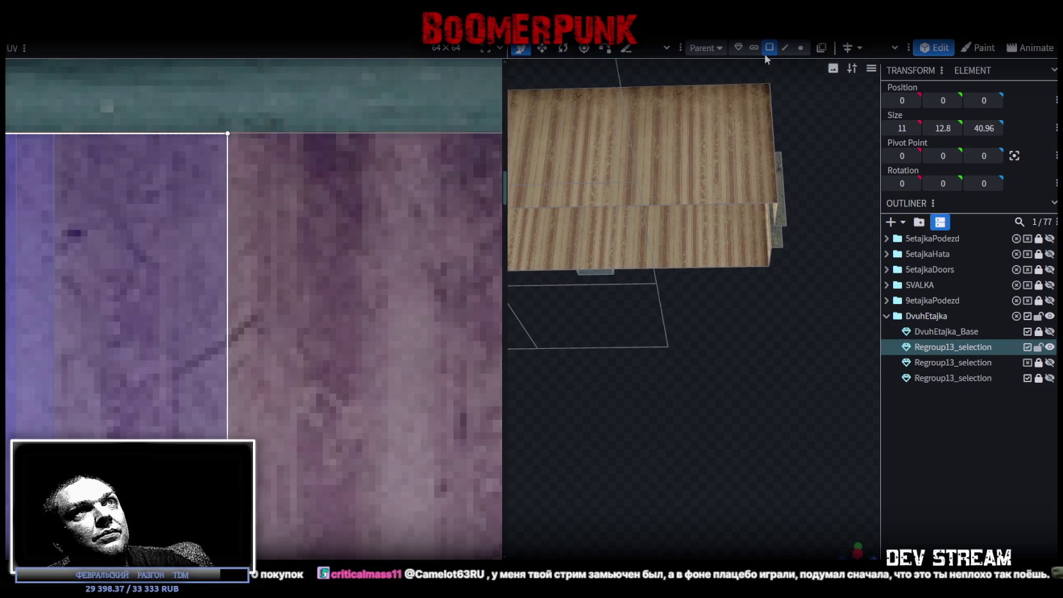
pyautogui.click(785, 47)
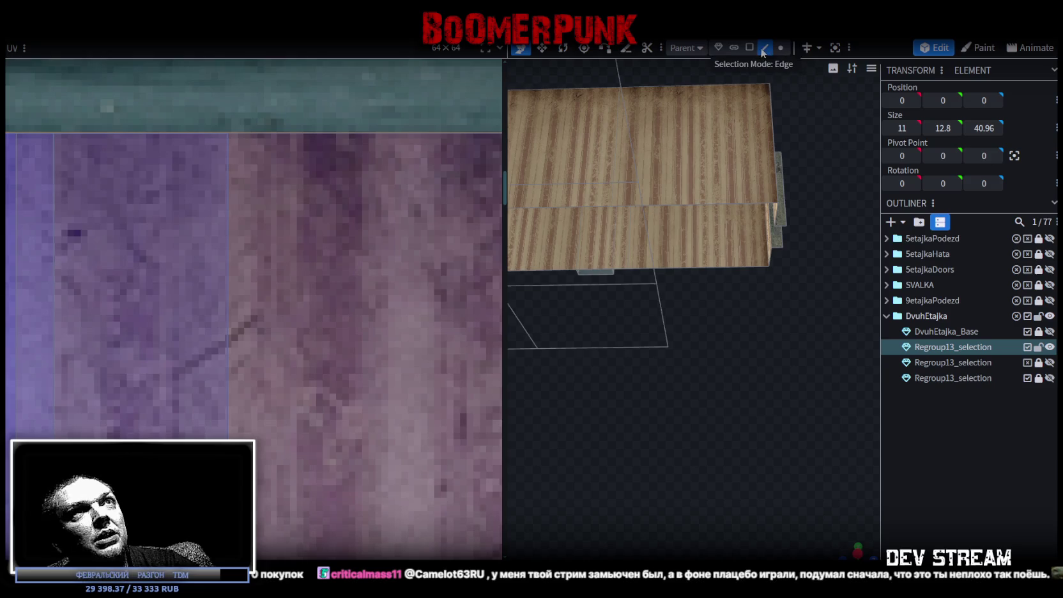
pyautogui.click(702, 204)
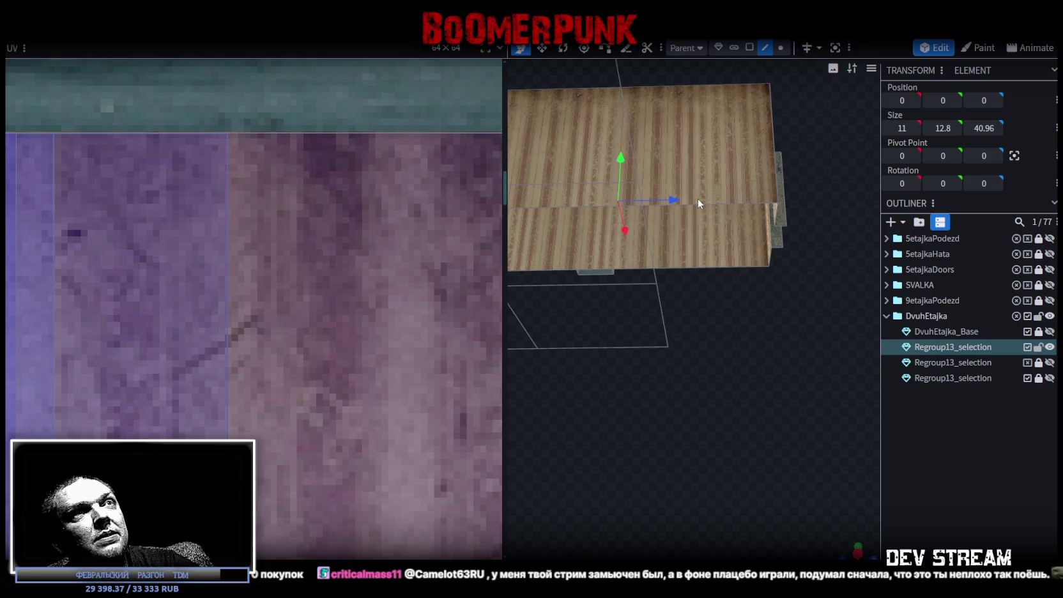
pyautogui.click(729, 269)
pyautogui.moveTo(741, 275)
pyautogui.mouseDown()
pyautogui.moveTo(695, 365)
pyautogui.moveTo(802, 309)
pyautogui.mouseUp()
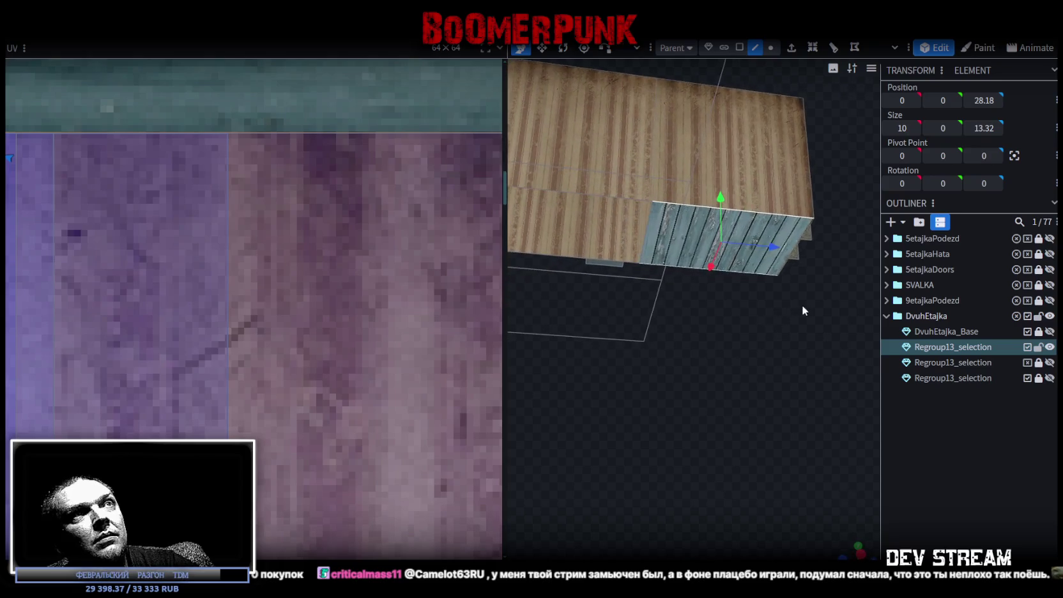
pyautogui.click(703, 246)
# Select the plank floor face in face mode and bring up its mesh context menu
pyautogui.moveTo(703, 246)
pyautogui.mouseDown()
pyautogui.moveTo(797, 441)
pyautogui.moveTo(648, 368)
pyautogui.moveTo(648, 412)
pyautogui.moveTo(681, 382)
pyautogui.mouseUp()
pyautogui.moveTo(676, 435); pyautogui.dragTo(662, 420)
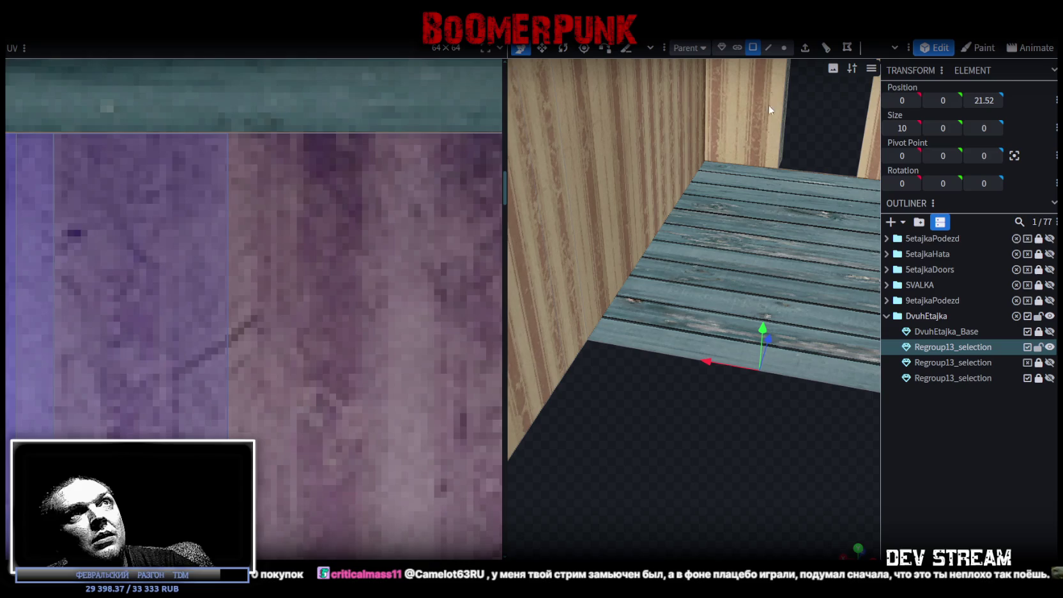
pyautogui.click(753, 48)
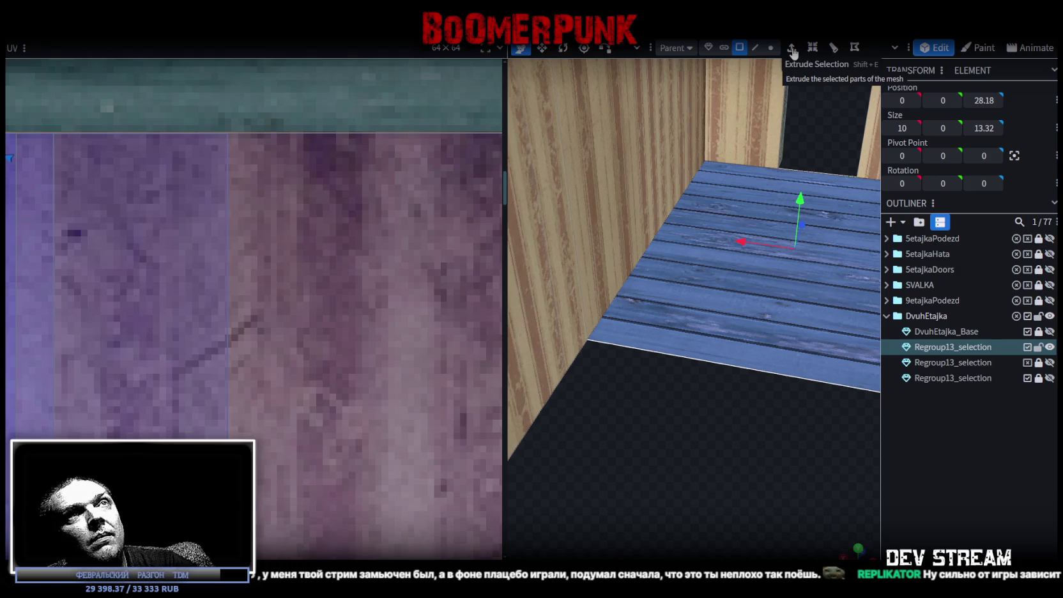
pyautogui.rightClick(676, 317)
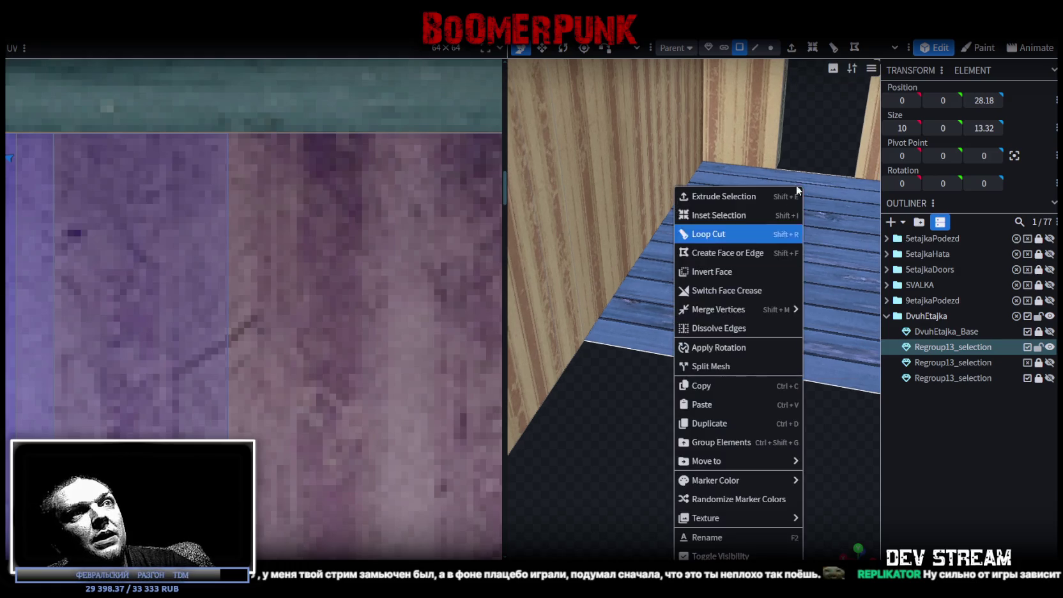
# Split the plank floor face off into its own mesh
pyautogui.click(710, 364)
pyautogui.scroll(-5, 822, 470)
pyautogui.moveTo(712, 404)
pyautogui.mouseDown()
pyautogui.moveTo(681, 373)
pyautogui.moveTo(682, 408)
pyautogui.moveTo(695, 387)
pyautogui.mouseUp()
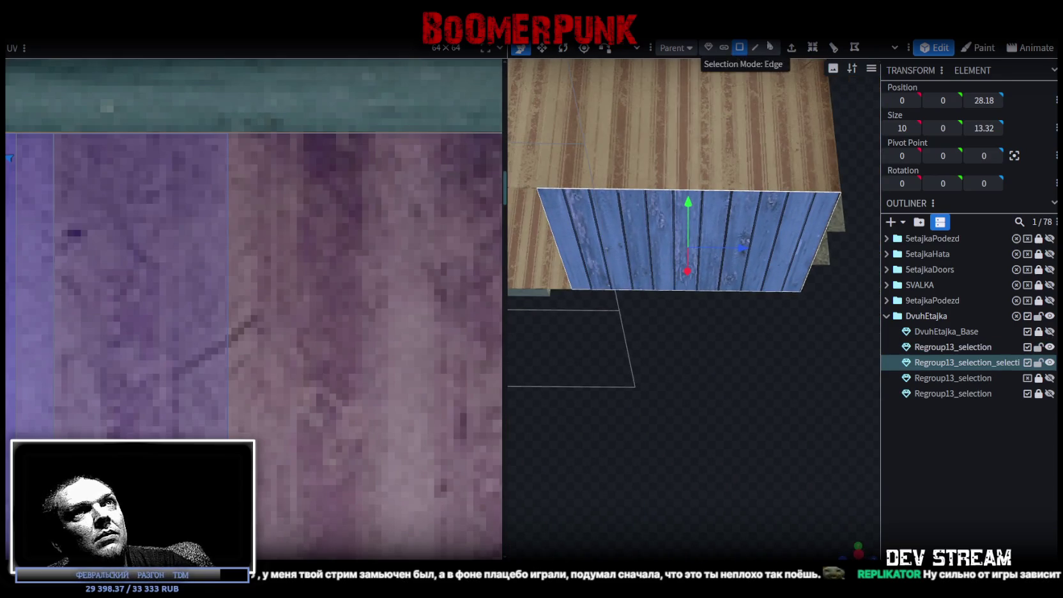
# Add a loop cut across the blue plank face, running in the other direction
pyautogui.click(833, 49)
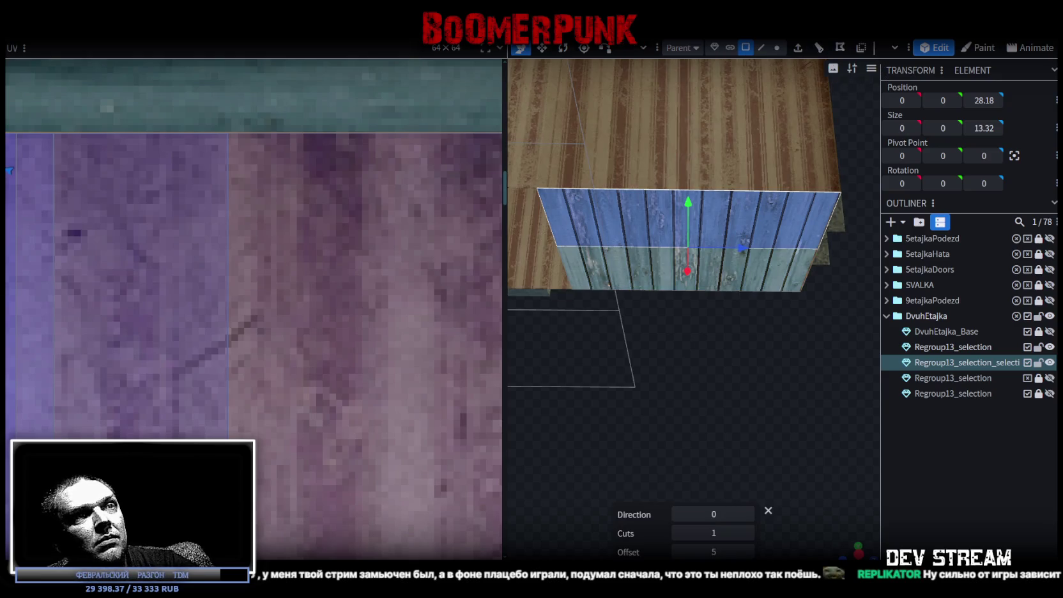
pyautogui.click(753, 514)
pyautogui.moveTo(689, 411); pyautogui.dragTo(681, 119)
# Set a plank face edge's Z position to 28
pyautogui.click(761, 47)
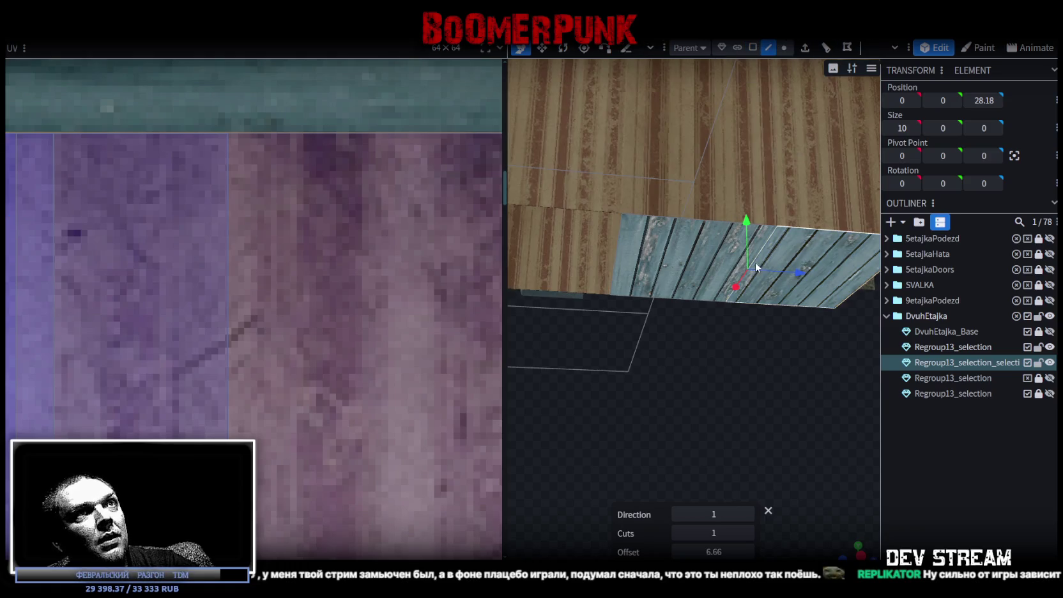
pyautogui.click(800, 274)
pyautogui.click(984, 101)
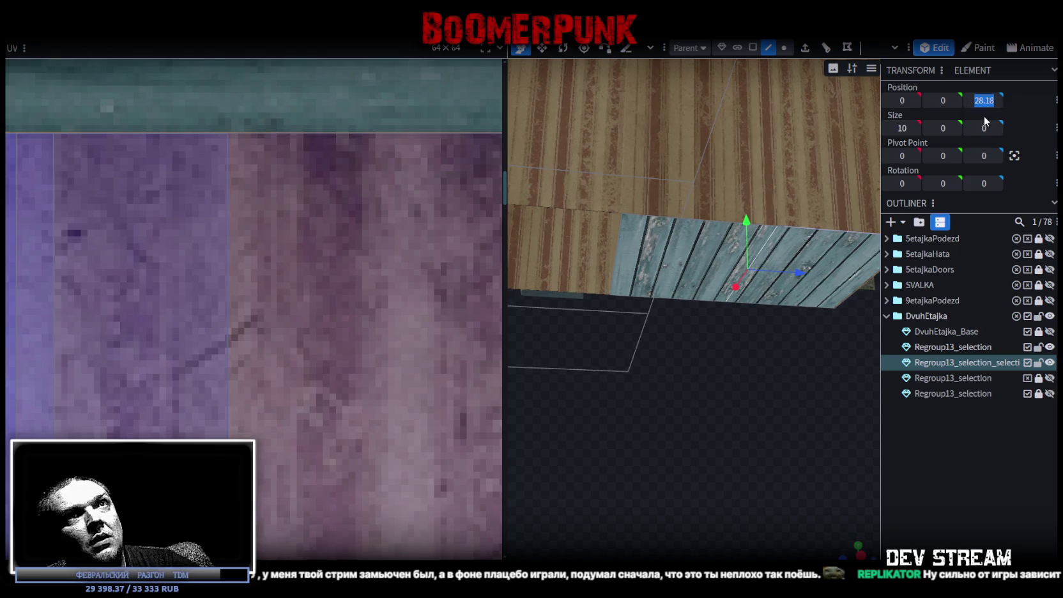
pyautogui.write('2')
pyautogui.press('BackSpace')
pyautogui.press('BackSpace')
pyautogui.press('BackSpace')
pyautogui.press('Return')
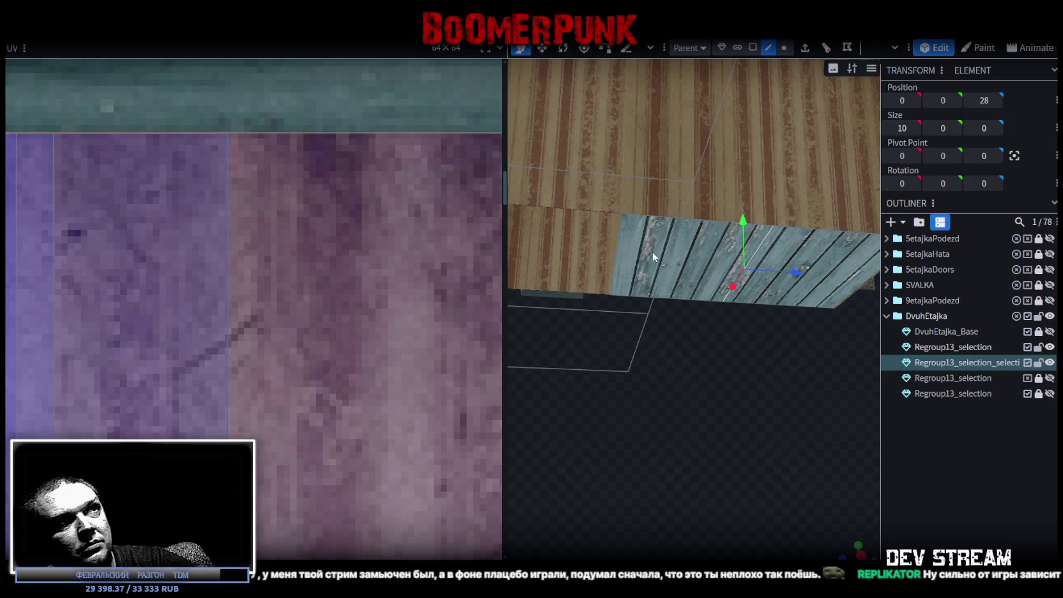
# Select the plank panel's left edge and raise it 3 units upward
pyautogui.click(618, 252)
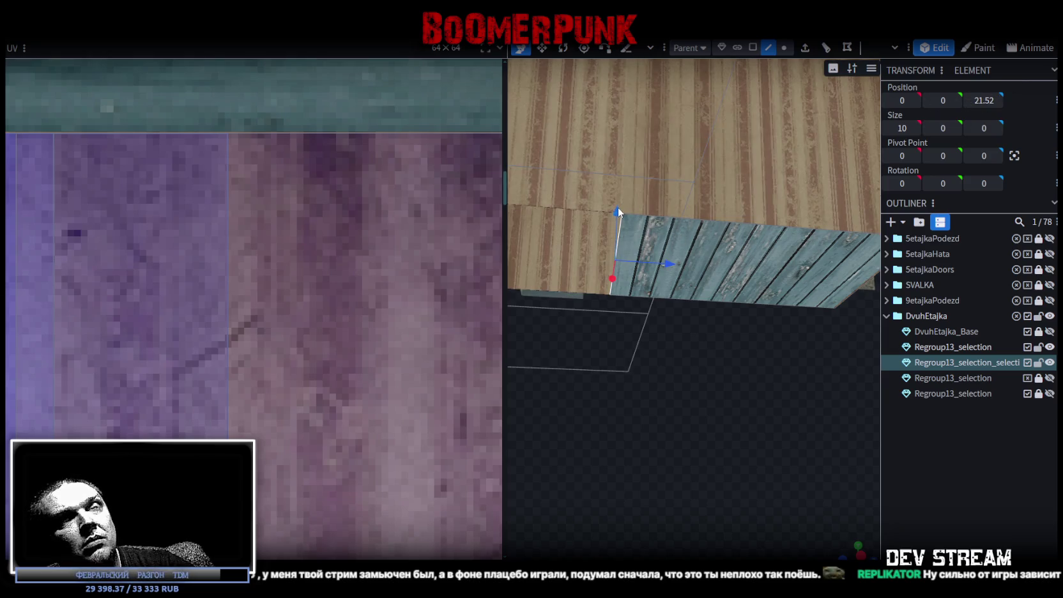
pyautogui.click(751, 256)
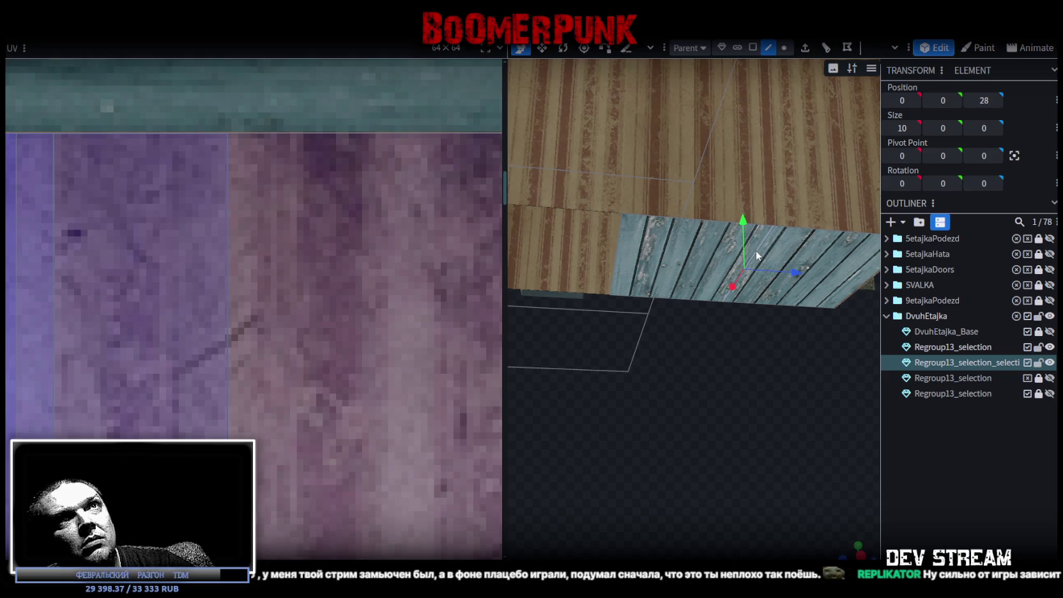
pyautogui.click(616, 248)
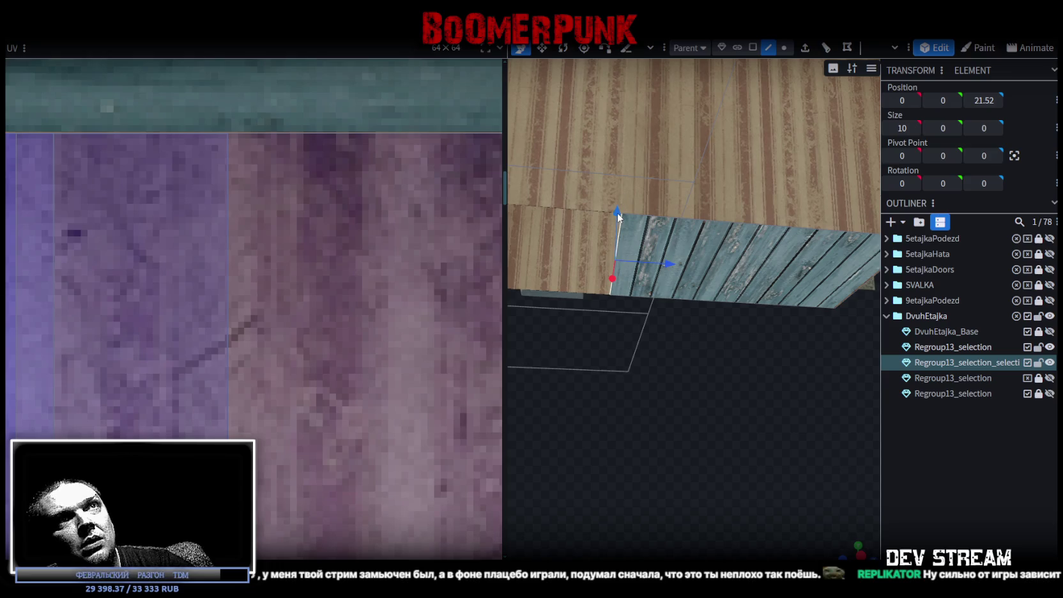
pyautogui.click(768, 249)
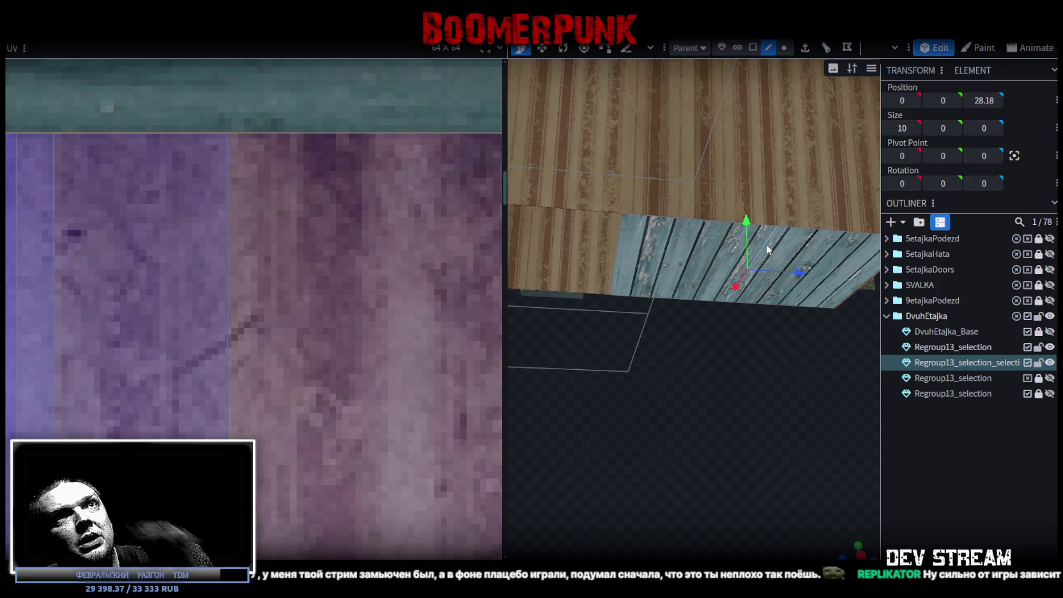
pyautogui.click(617, 235)
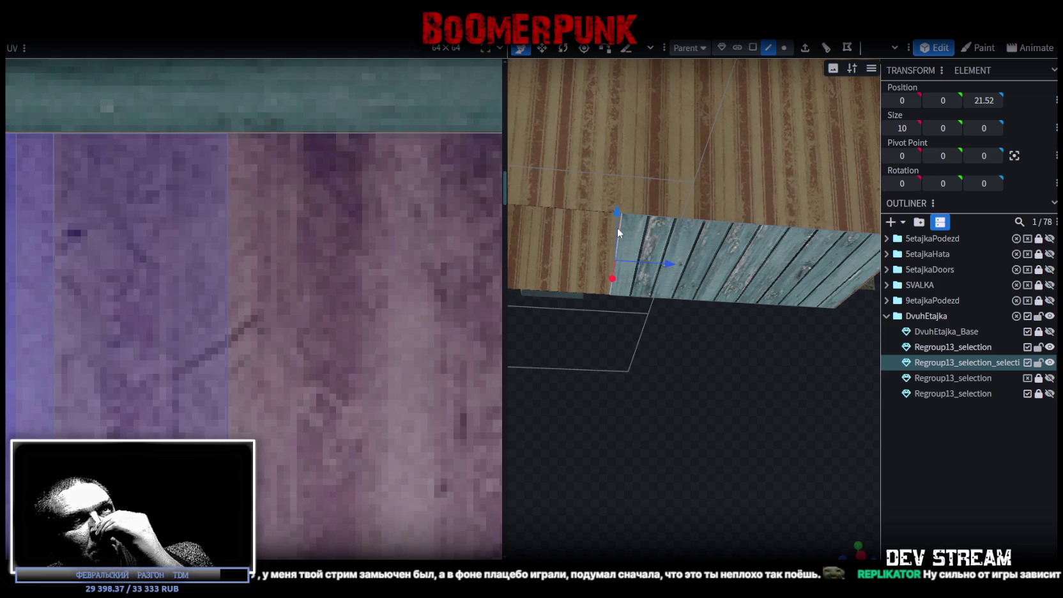
pyautogui.moveTo(618, 207); pyautogui.dragTo(631, 169)
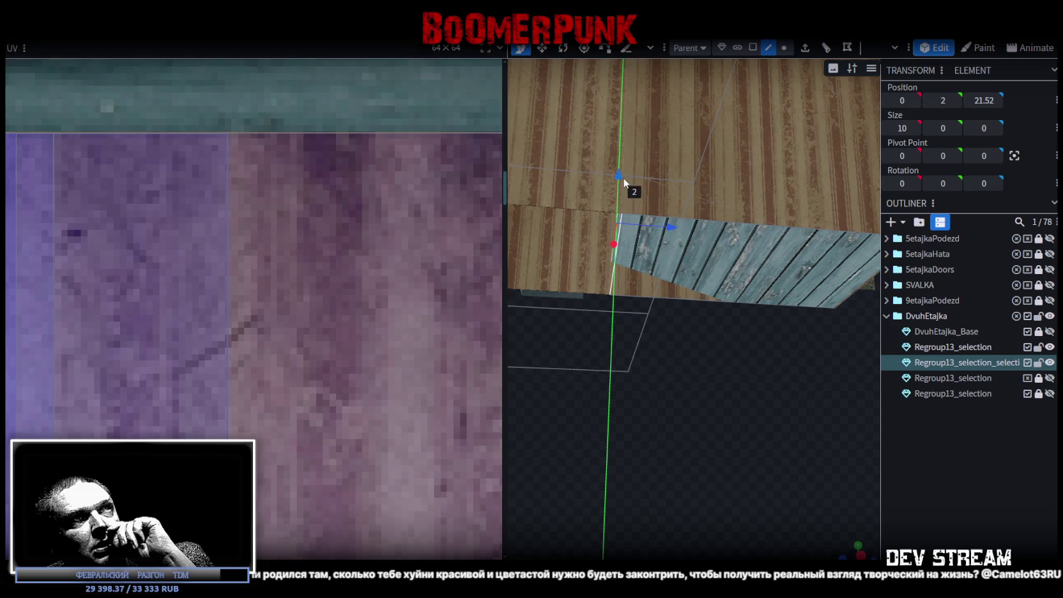
pyautogui.moveTo(785, 506)
pyautogui.mouseDown()
pyautogui.moveTo(670, 357)
pyautogui.moveTo(757, 489)
pyautogui.moveTo(695, 453)
pyautogui.moveTo(743, 482)
pyautogui.moveTo(711, 458)
pyautogui.moveTo(744, 358)
pyautogui.moveTo(717, 470)
pyautogui.moveTo(763, 501)
pyautogui.moveTo(686, 480)
pyautogui.moveTo(666, 425)
pyautogui.moveTo(670, 336)
pyautogui.moveTo(681, 419)
pyautogui.moveTo(764, 383)
pyautogui.moveTo(775, 332)
pyautogui.moveTo(695, 356)
pyautogui.moveTo(661, 441)
pyautogui.mouseUp()
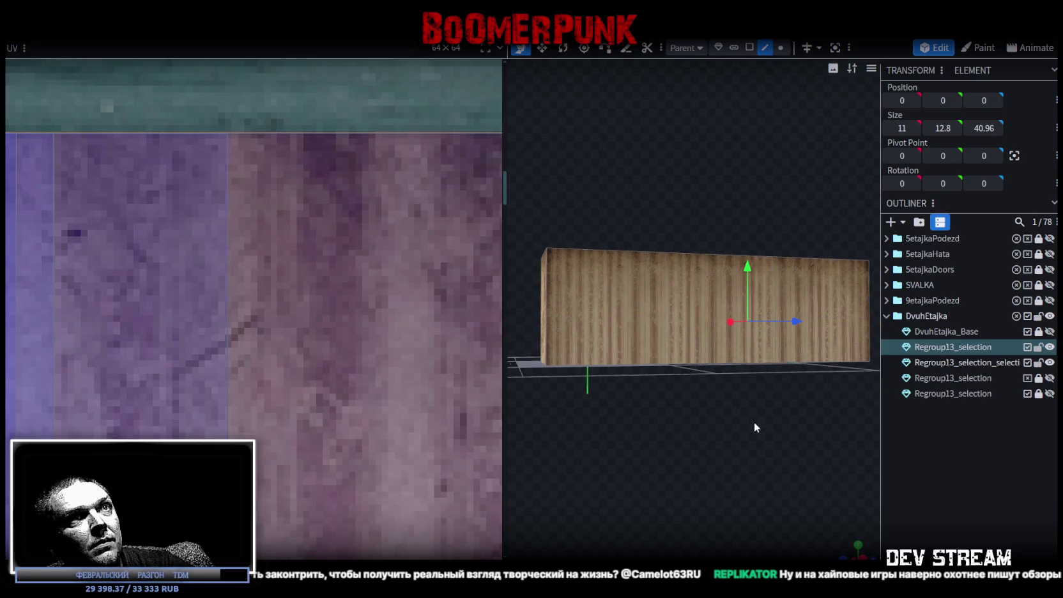
# Select the wall box's bottom and top-front edges, inspecting it from above and below
pyautogui.click(724, 365)
pyautogui.moveTo(723, 363)
pyautogui.mouseDown()
pyautogui.moveTo(662, 459)
pyautogui.moveTo(686, 450)
pyautogui.moveTo(684, 484)
pyautogui.moveTo(696, 347)
pyautogui.mouseUp()
pyautogui.click(702, 329)
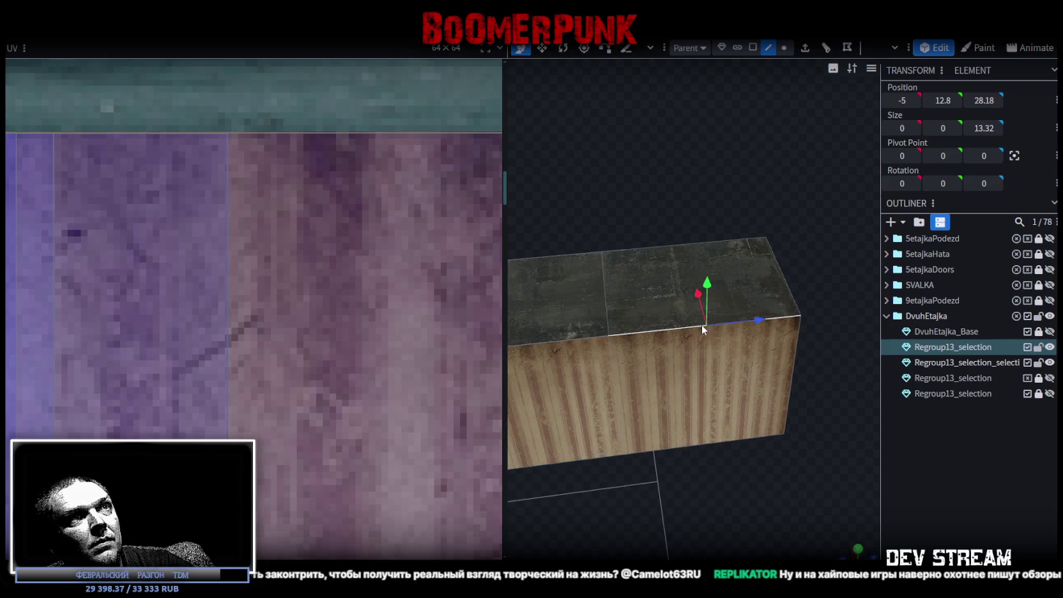
pyautogui.moveTo(801, 94)
pyautogui.mouseDown()
pyautogui.moveTo(724, 510)
pyautogui.moveTo(719, 413)
pyautogui.moveTo(659, 474)
pyautogui.moveTo(724, 450)
pyautogui.moveTo(706, 475)
pyautogui.mouseUp()
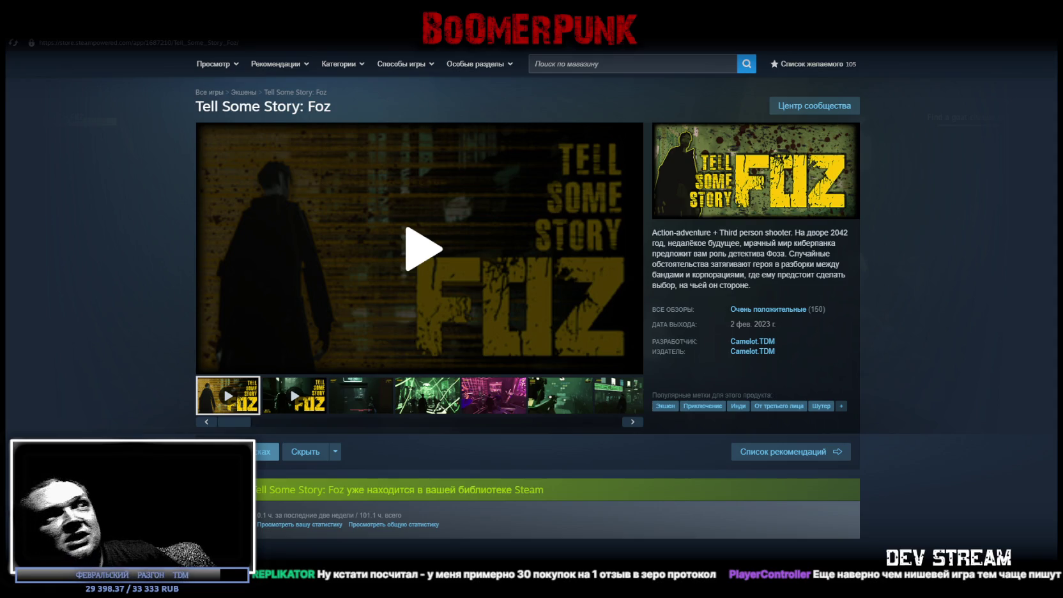
# Switch from the Steam store page back to Blockbench with Alt+Tab
pyautogui.moveTo(419, 396)
pyautogui.hotkey('alt', 'Tab')
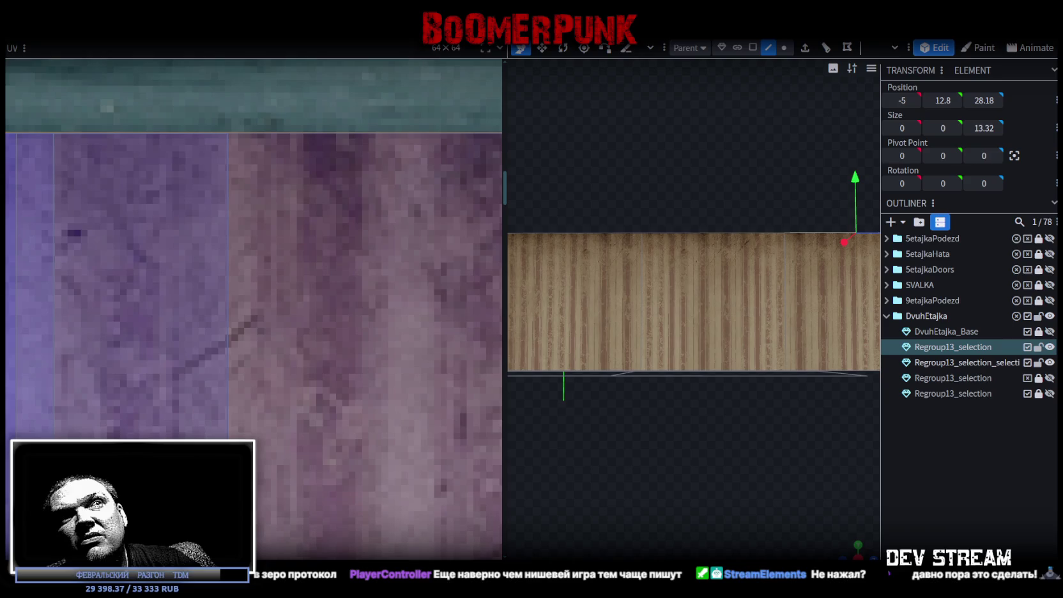
# Select the wall box's lower edges from a perspective view
pyautogui.scroll(-3, 782, 488)
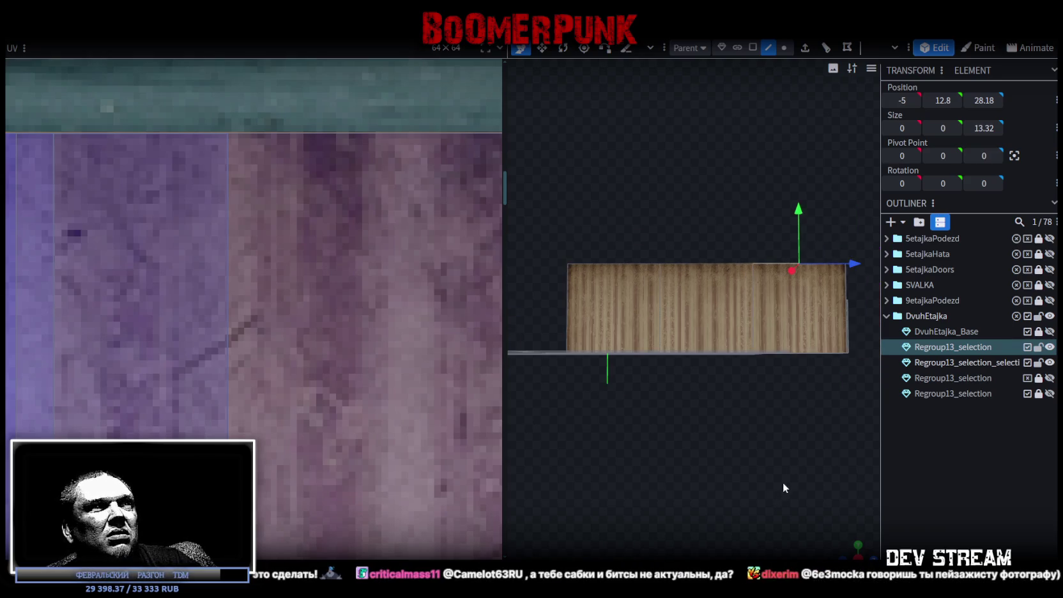
pyautogui.moveTo(652, 201); pyautogui.dragTo(785, 384)
pyautogui.click(762, 378)
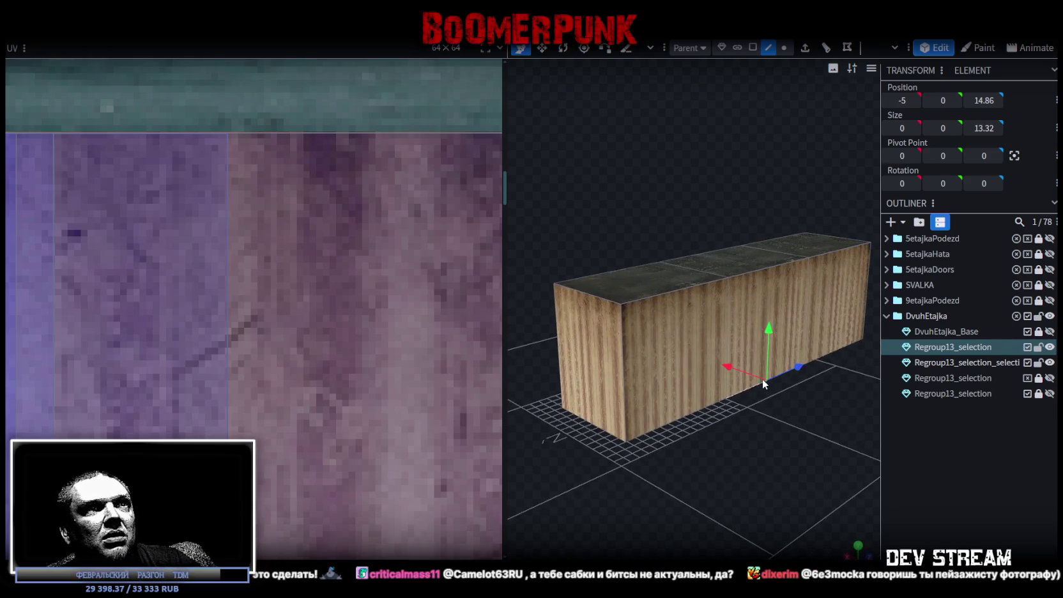
pyautogui.click(692, 410)
pyautogui.moveTo(694, 445); pyautogui.dragTo(916, 509)
pyautogui.click(711, 358)
pyautogui.moveTo(781, 412)
pyautogui.mouseDown()
pyautogui.moveTo(699, 395)
pyautogui.moveTo(714, 358)
pyautogui.moveTo(561, 361)
pyautogui.moveTo(638, 420)
pyautogui.moveTo(628, 419)
pyautogui.moveTo(621, 452)
pyautogui.moveTo(610, 435)
pyautogui.moveTo(622, 429)
pyautogui.moveTo(618, 389)
pyautogui.moveTo(642, 439)
pyautogui.moveTo(601, 430)
pyautogui.moveTo(588, 407)
pyautogui.moveTo(612, 443)
pyautogui.moveTo(648, 465)
pyautogui.moveTo(746, 163)
pyautogui.mouseUp()
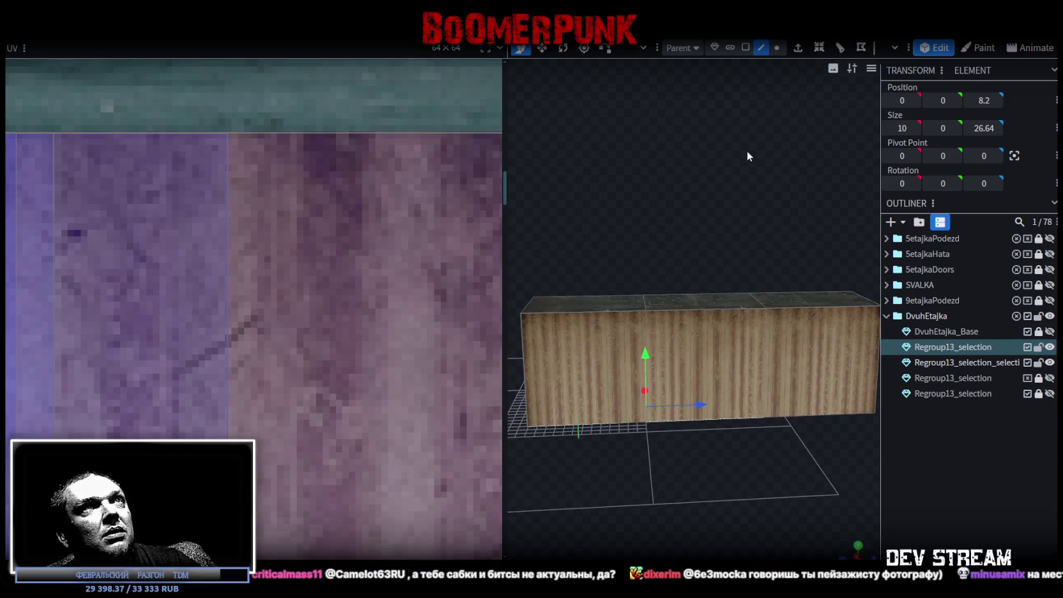
# Switch to face selection and select the box's front faces
pyautogui.click(746, 47)
pyautogui.scroll(-2, 676, 469)
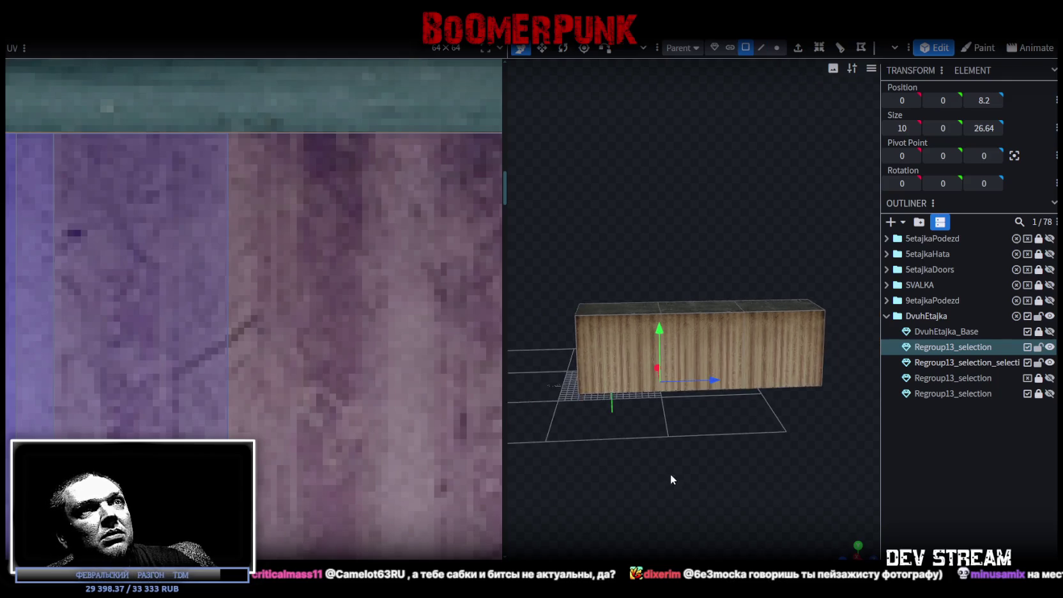
pyautogui.moveTo(675, 469); pyautogui.dragTo(636, 434)
pyautogui.click(679, 319)
pyautogui.moveTo(729, 430); pyautogui.dragTo(717, 417)
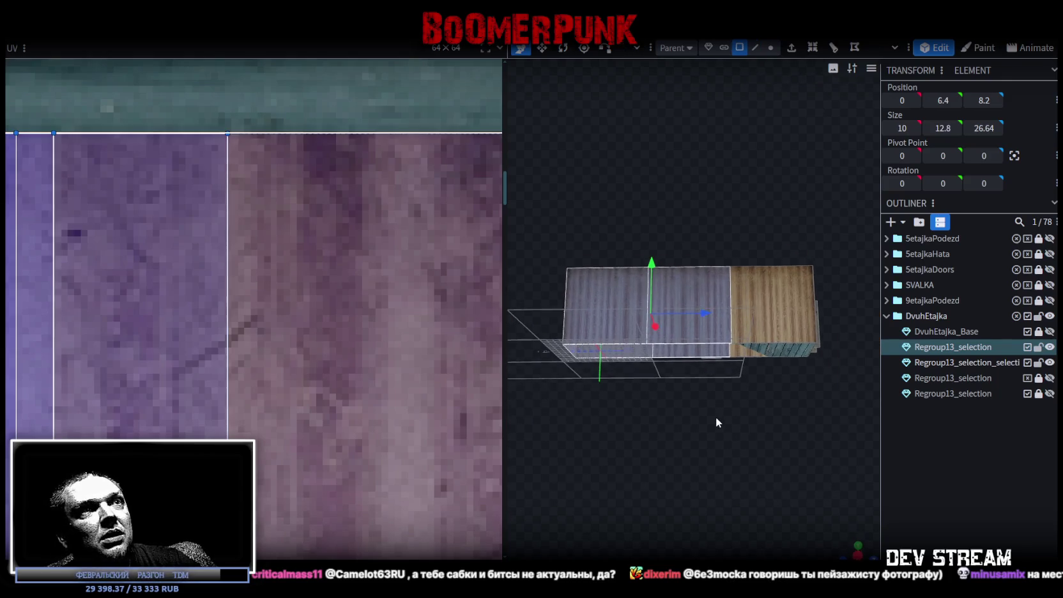
# Split Mesh on the front faces, then lift both bottom front edges 3 units on Y
pyautogui.rightClick(703, 390)
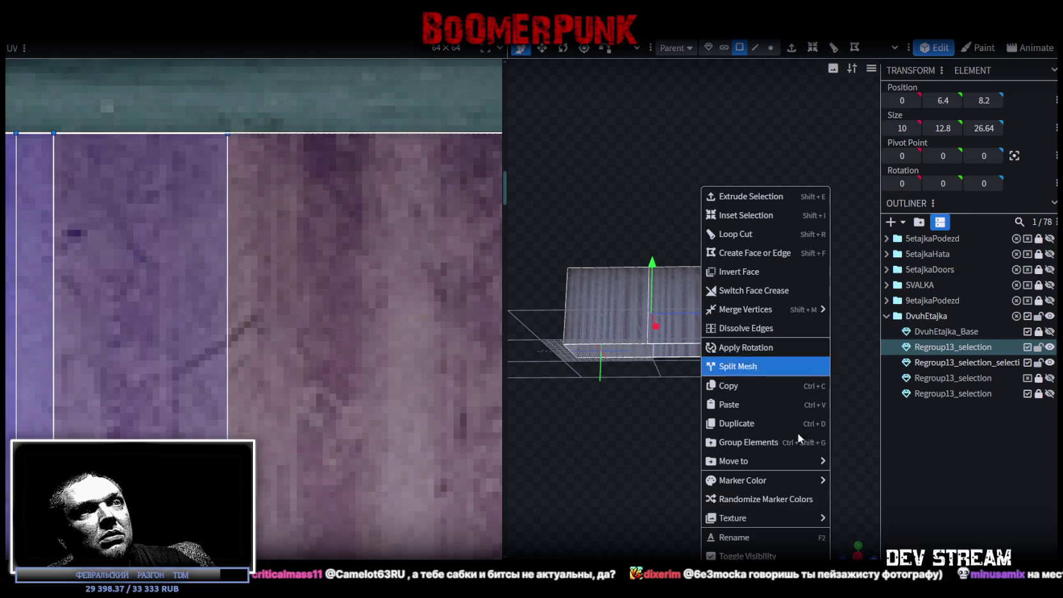
pyautogui.click(738, 365)
pyautogui.click(758, 51)
pyautogui.click(683, 350)
pyautogui.click(589, 353)
pyautogui.keyDown('shift'); pyautogui.click(683, 369); pyautogui.keyUp('shift')
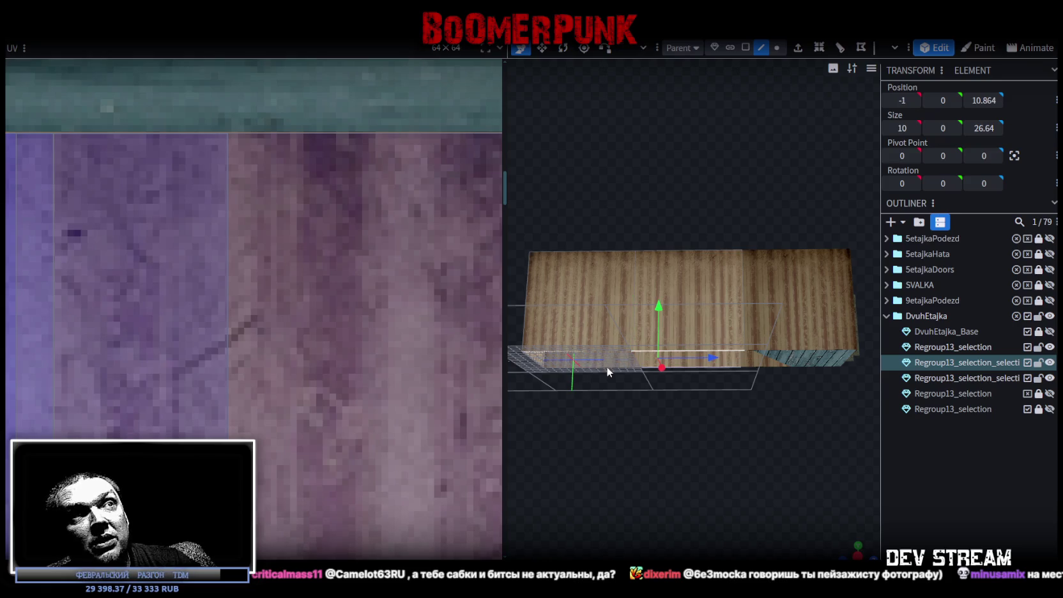
pyautogui.moveTo(639, 314); pyautogui.dragTo(645, 190)
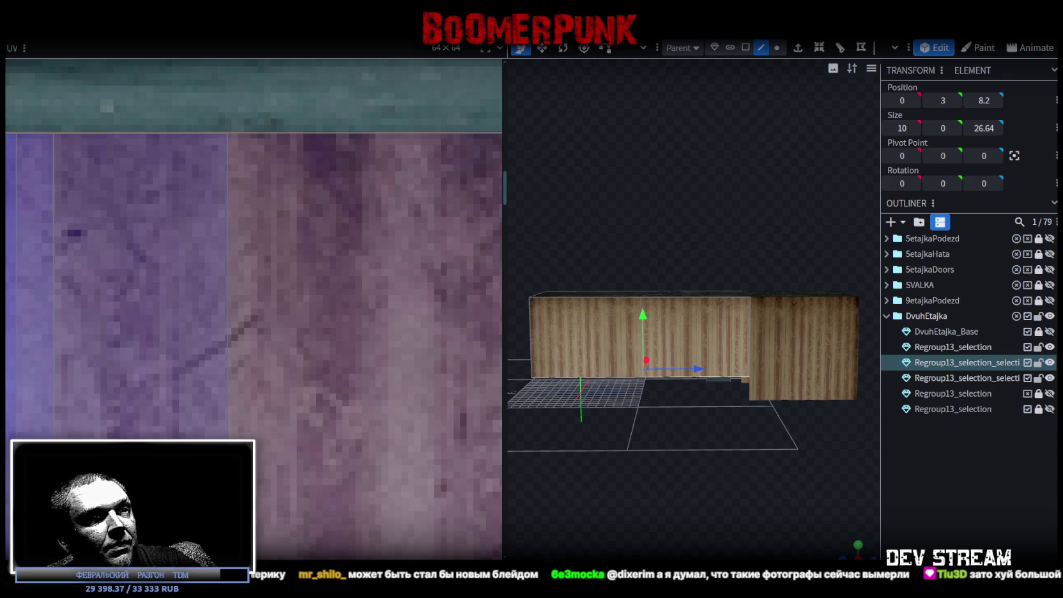
# Watch the 'капитан алекс' YouTube video past its intro, then return to Blockbench
pyautogui.hotkey('alt', 'Tab')
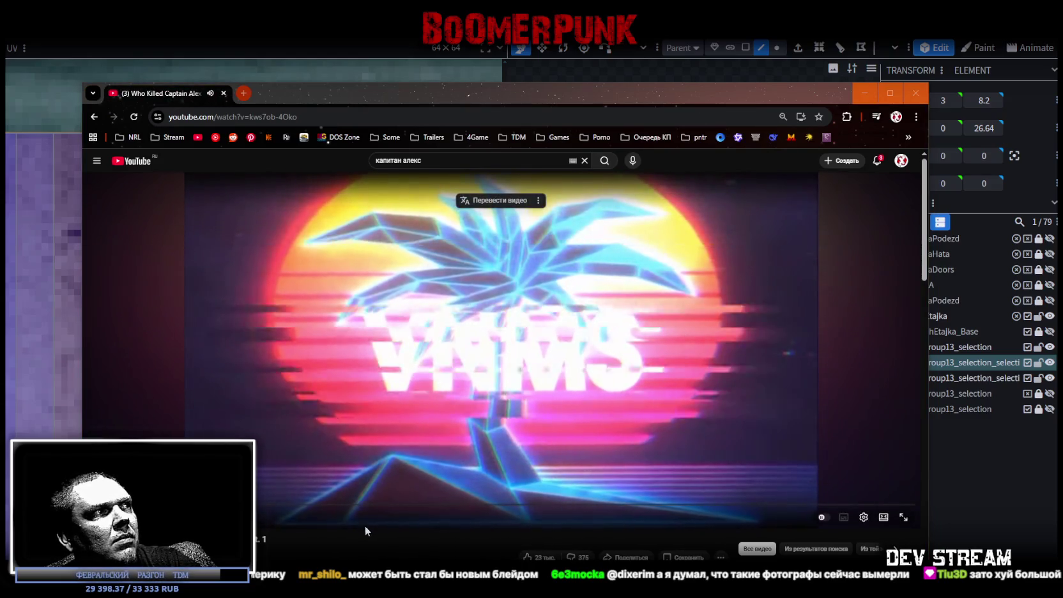
pyautogui.moveTo(365, 504); pyautogui.dragTo(145, 505)
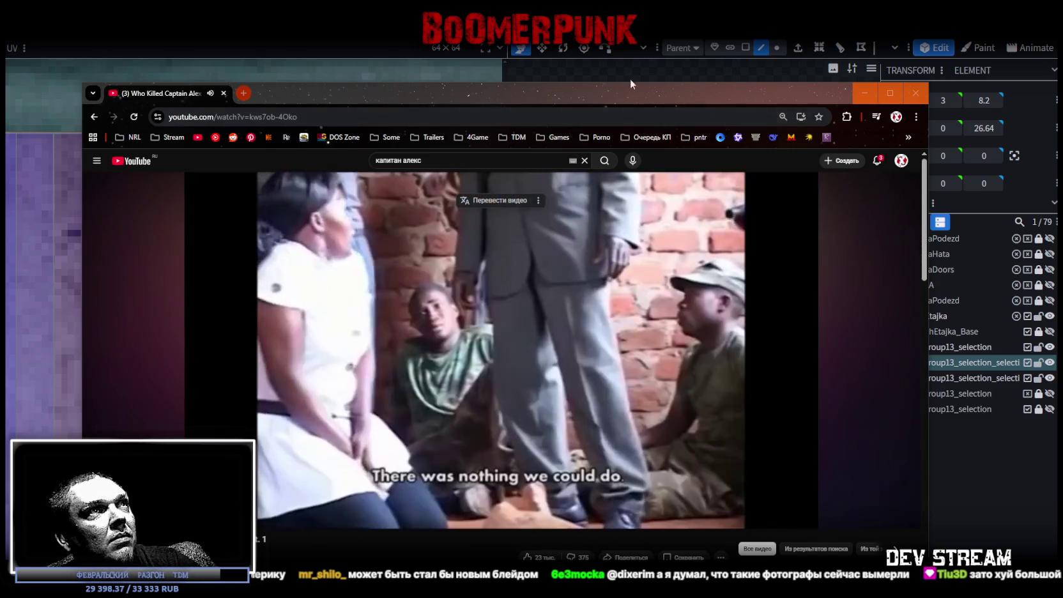
pyautogui.moveTo(622, 97); pyautogui.dragTo(640, 73)
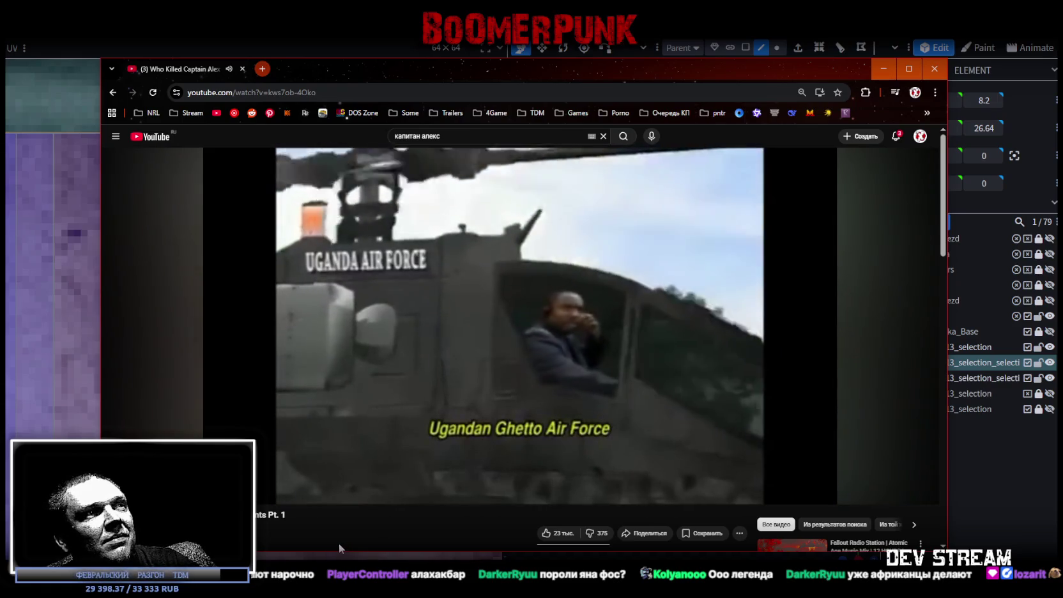
pyautogui.hotkey('alt', 'Tab')
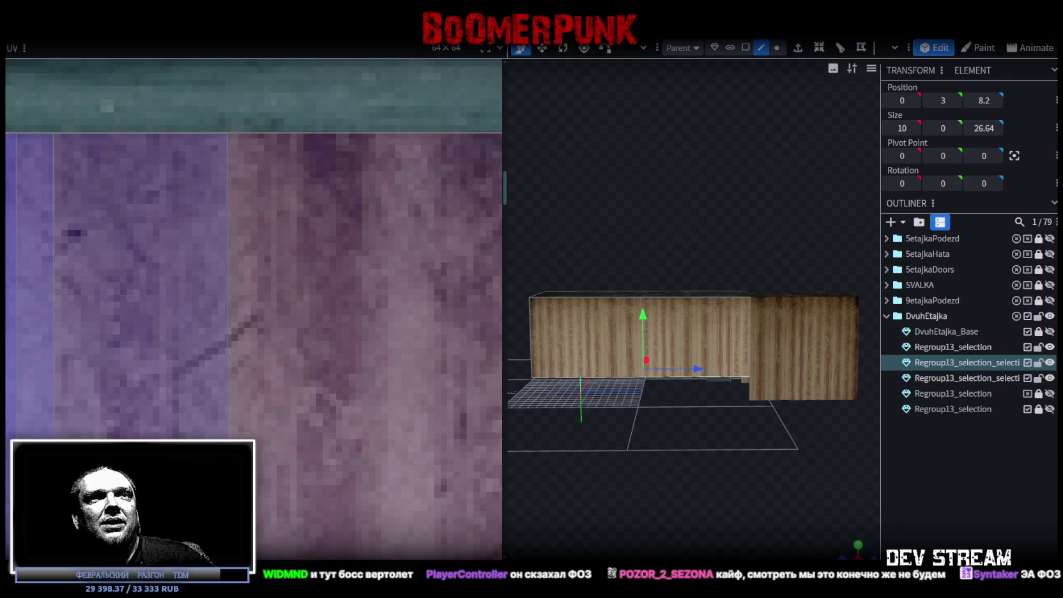
# Check the DvuhEtajka wall panels one by one, then select both Regroup13_selection meshes
pyautogui.moveTo(700, 446)
pyautogui.mouseDown()
pyautogui.moveTo(625, 464)
pyautogui.moveTo(693, 479)
pyautogui.moveTo(729, 432)
pyautogui.moveTo(747, 433)
pyautogui.moveTo(640, 497)
pyautogui.moveTo(673, 451)
pyautogui.moveTo(610, 294)
pyautogui.moveTo(699, 445)
pyautogui.mouseUp()
pyautogui.click(581, 324)
pyautogui.click(685, 351)
pyautogui.moveTo(685, 351); pyautogui.dragTo(740, 489)
pyautogui.click(697, 380)
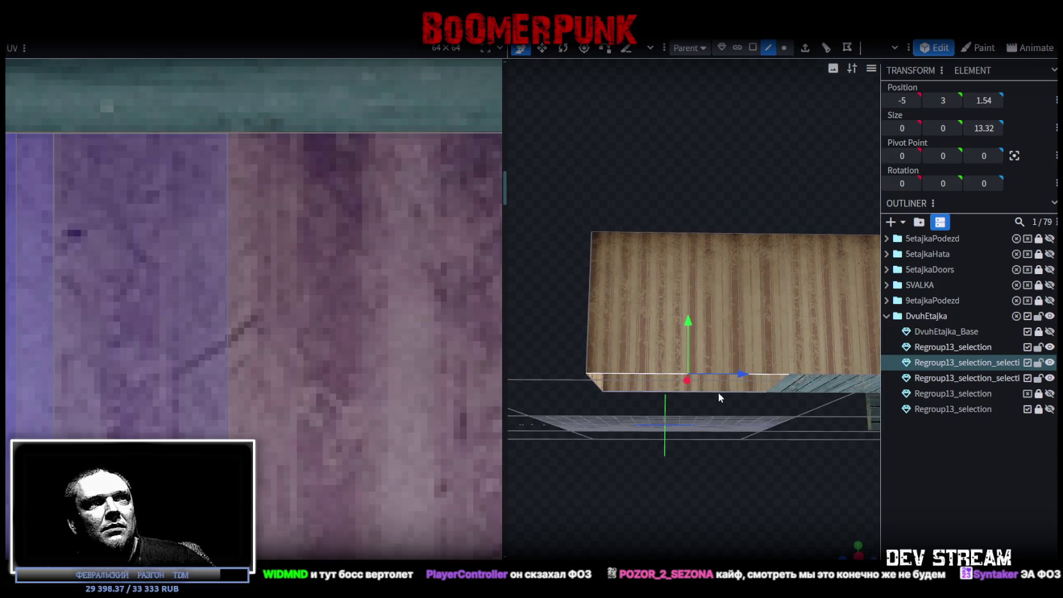
pyautogui.moveTo(725, 397)
pyautogui.mouseDown()
pyautogui.moveTo(749, 446)
pyautogui.moveTo(718, 500)
pyautogui.moveTo(729, 451)
pyautogui.moveTo(671, 485)
pyautogui.moveTo(754, 447)
pyautogui.mouseUp()
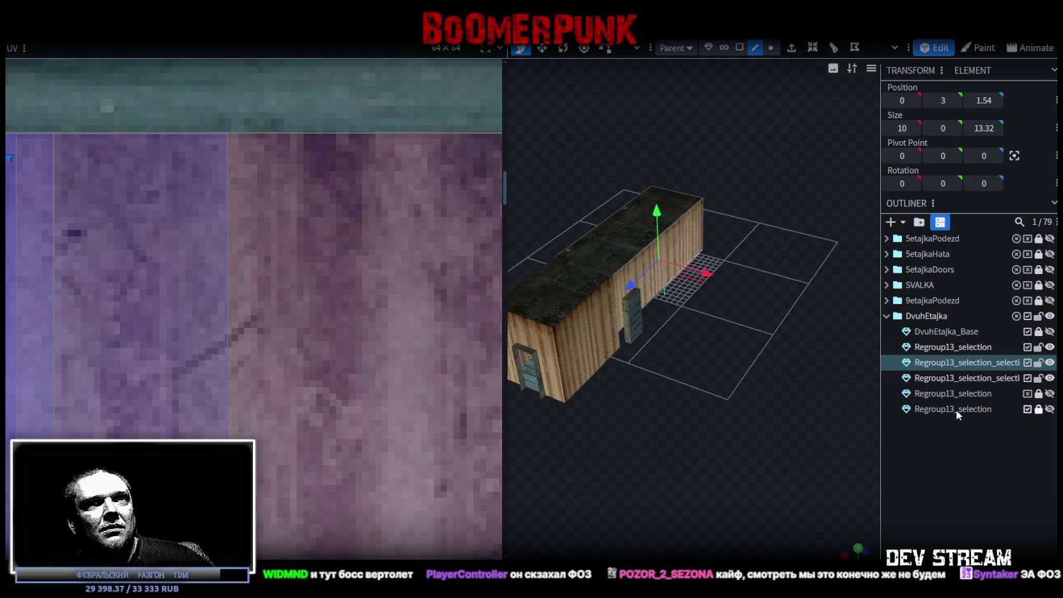
pyautogui.click(982, 347)
pyautogui.keyDown('ctrl'); pyautogui.click(977, 362); pyautogui.keyUp('ctrl')
# Merge the two selected Regroup13 wall meshes into a single mesh
pyautogui.rightClick(977, 362)
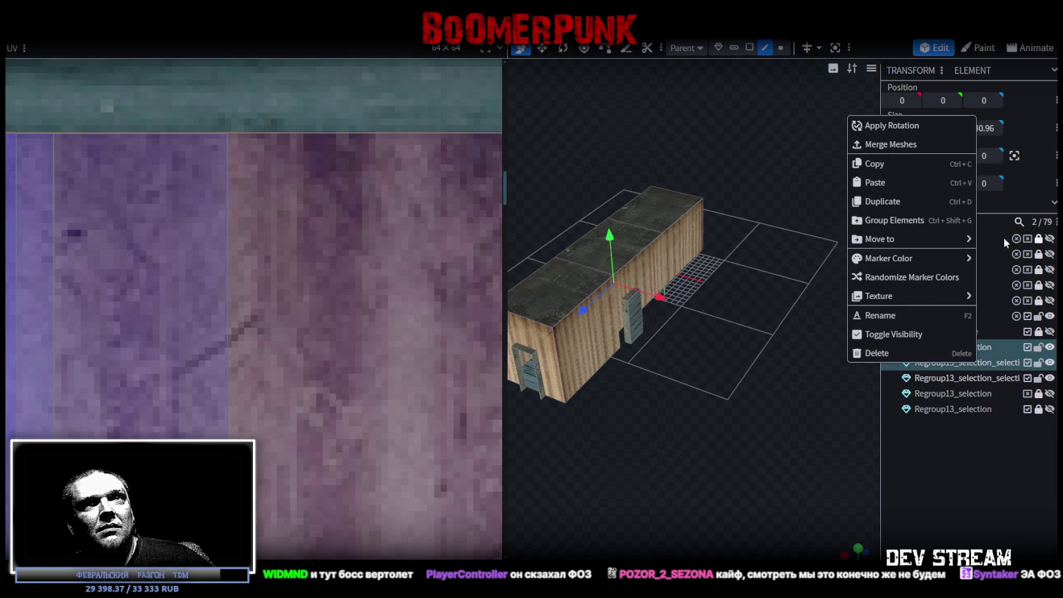
pyautogui.click(915, 146)
pyautogui.moveTo(741, 384); pyautogui.dragTo(749, 357)
# Move the vertices onto their neighbours and weld the 6 overlapping ones with Merge Vertices
pyautogui.click(781, 47)
pyautogui.scroll(-4, 645, 310)
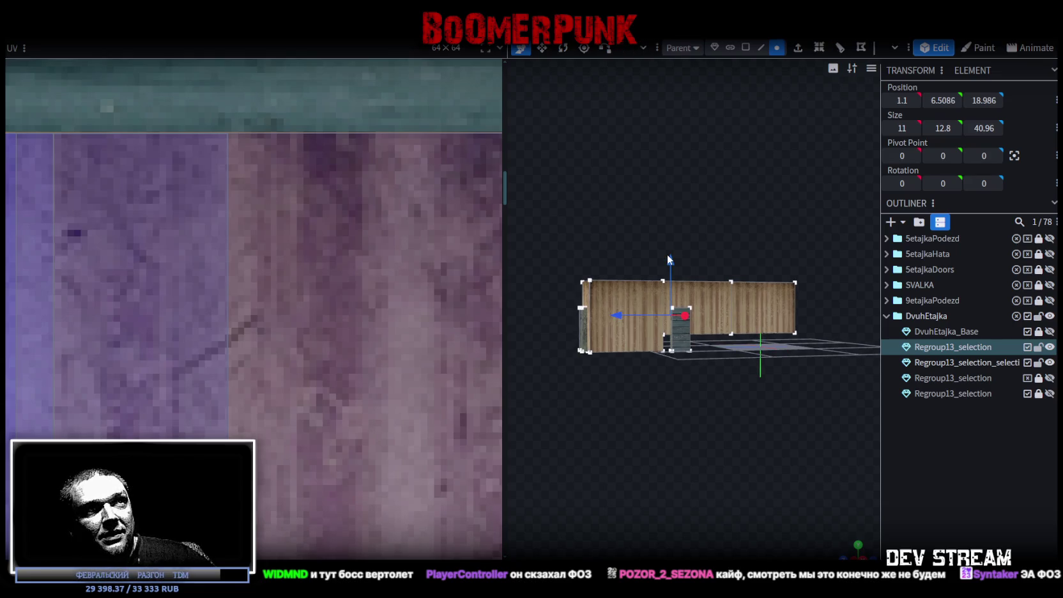
pyautogui.moveTo(668, 258); pyautogui.dragTo(667, 240)
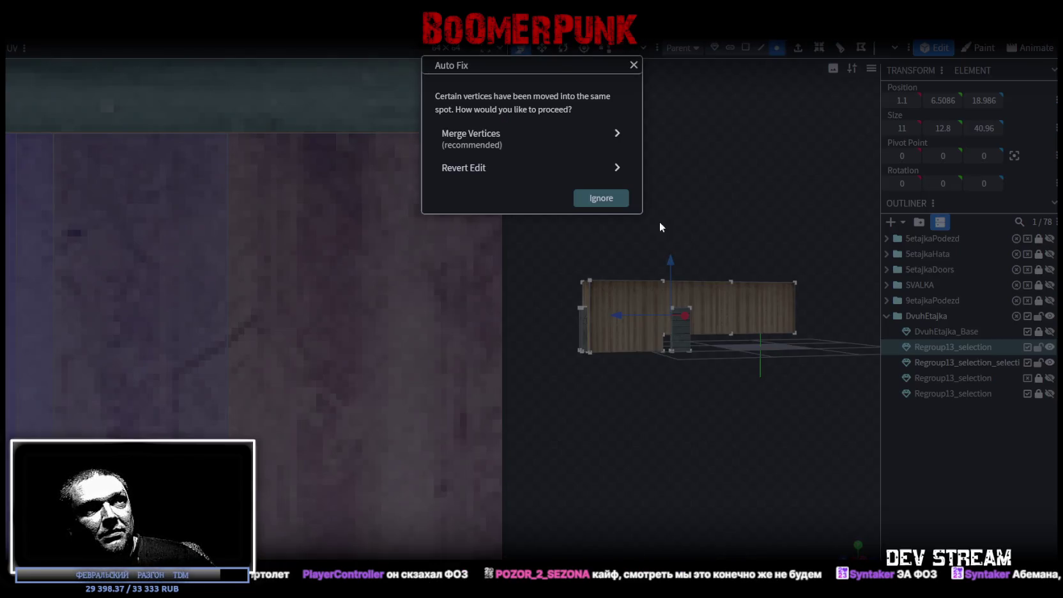
pyautogui.click(511, 141)
pyautogui.moveTo(611, 437); pyautogui.dragTo(818, 451)
pyautogui.scroll(3, 851, 429)
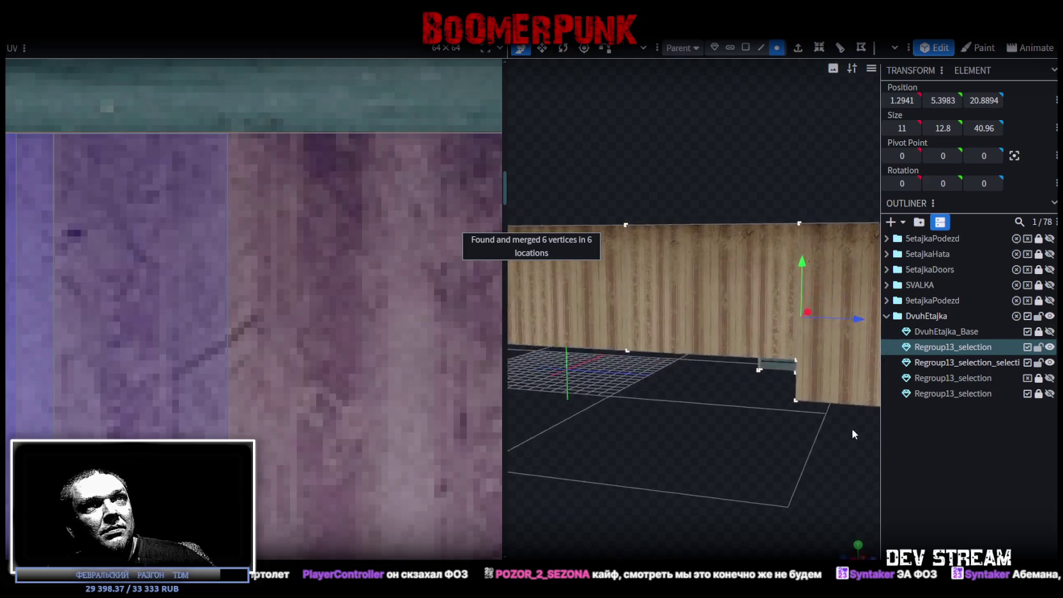
pyautogui.scroll(-2, 850, 413)
pyautogui.moveTo(850, 414)
pyautogui.mouseDown()
pyautogui.moveTo(781, 406)
pyautogui.moveTo(786, 415)
pyautogui.moveTo(726, 461)
pyautogui.moveTo(721, 434)
pyautogui.moveTo(625, 321)
pyautogui.moveTo(683, 434)
pyautogui.moveTo(702, 363)
pyautogui.mouseUp()
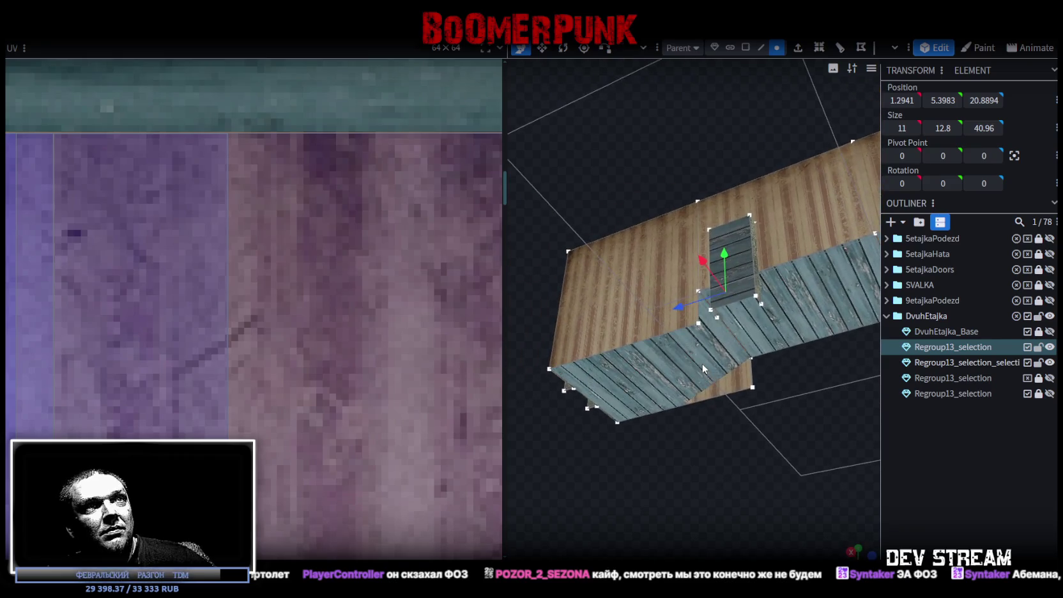
# Select the wall faces of the two lower panel meshes
pyautogui.click(702, 363)
pyautogui.moveTo(738, 424)
pyautogui.mouseDown()
pyautogui.moveTo(775, 479)
pyautogui.moveTo(699, 423)
pyautogui.moveTo(661, 252)
pyautogui.mouseUp()
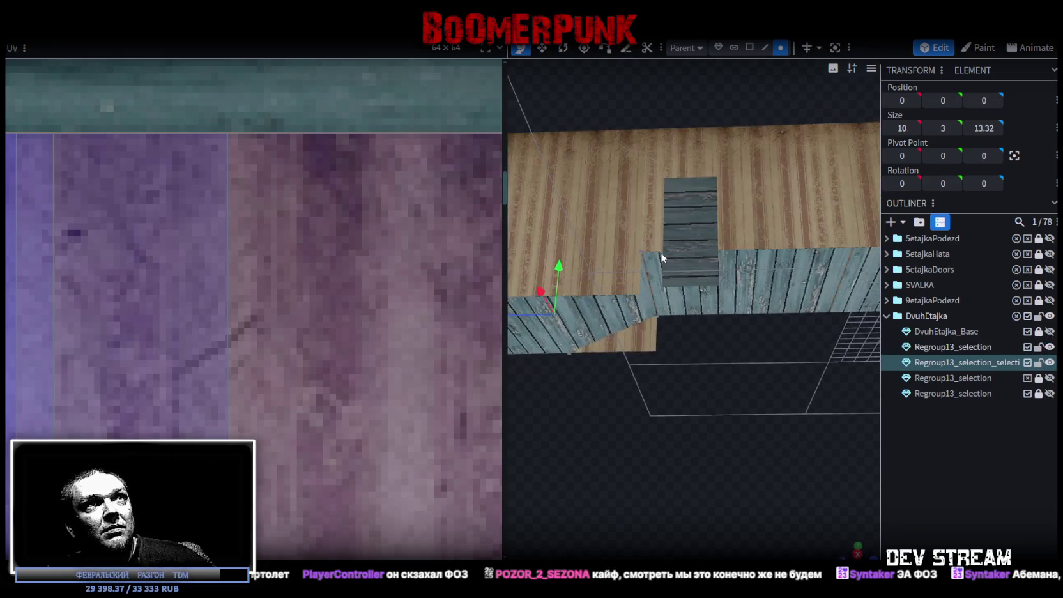
pyautogui.click(739, 47)
pyautogui.scroll(-2, 769, 301)
pyautogui.click(769, 301)
pyautogui.moveTo(783, 312)
pyautogui.mouseDown()
pyautogui.moveTo(714, 269)
pyautogui.moveTo(665, 378)
pyautogui.moveTo(716, 343)
pyautogui.moveTo(645, 254)
pyautogui.mouseUp()
pyautogui.keyDown('shift'); pyautogui.click(645, 256); pyautogui.keyUp('shift')
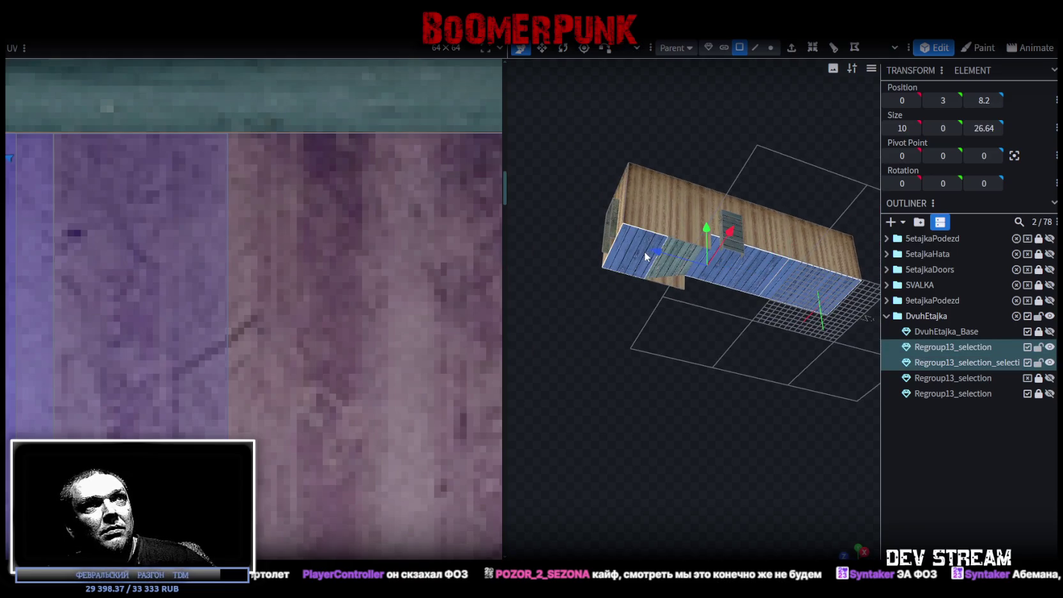
# Raise the door element on the side wall to about Y 6.95
pyautogui.moveTo(685, 342); pyautogui.dragTo(762, 412)
pyautogui.scroll(3, 742, 477)
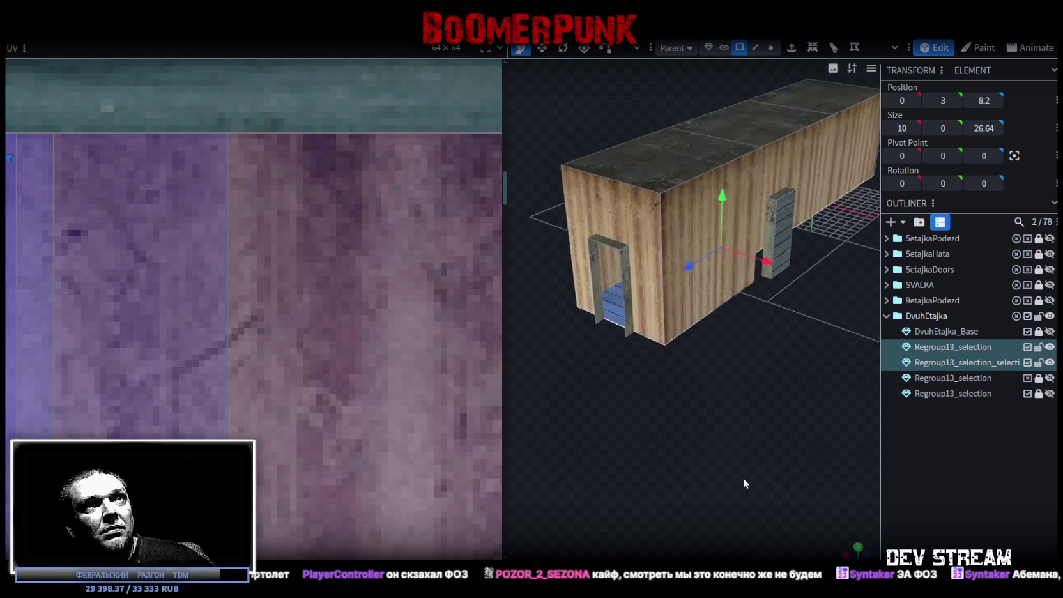
pyautogui.moveTo(741, 476); pyautogui.dragTo(728, 420)
pyautogui.scroll(5, 715, 282)
pyautogui.click(715, 282)
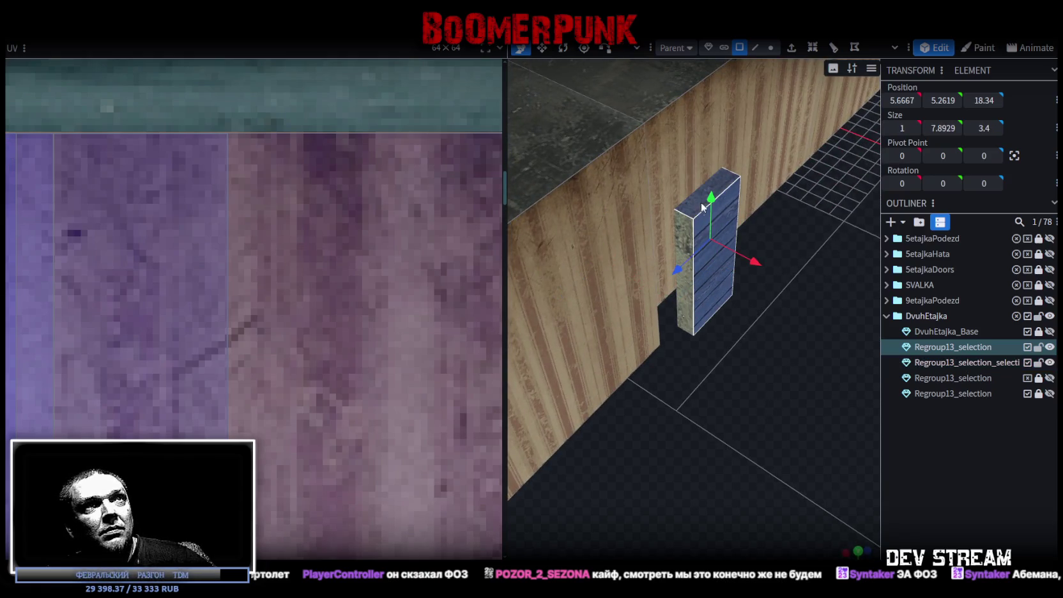
pyautogui.moveTo(715, 281); pyautogui.dragTo(590, 371)
pyautogui.moveTo(613, 152); pyautogui.dragTo(612, 107)
pyautogui.moveTo(609, 335)
pyautogui.mouseDown()
pyautogui.moveTo(694, 251)
pyautogui.moveTo(676, 371)
pyautogui.mouseUp()
pyautogui.scroll(-3, 743, 395)
pyautogui.scroll(3, 749, 390)
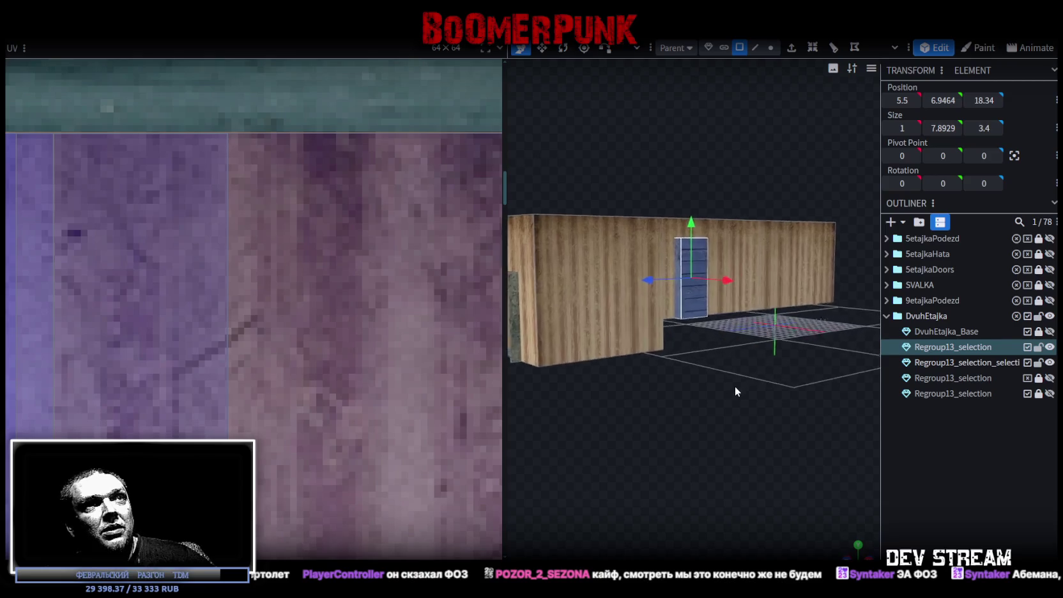
pyautogui.moveTo(735, 385)
pyautogui.mouseDown()
pyautogui.moveTo(751, 372)
pyautogui.moveTo(744, 377)
pyautogui.moveTo(756, 379)
pyautogui.mouseUp()
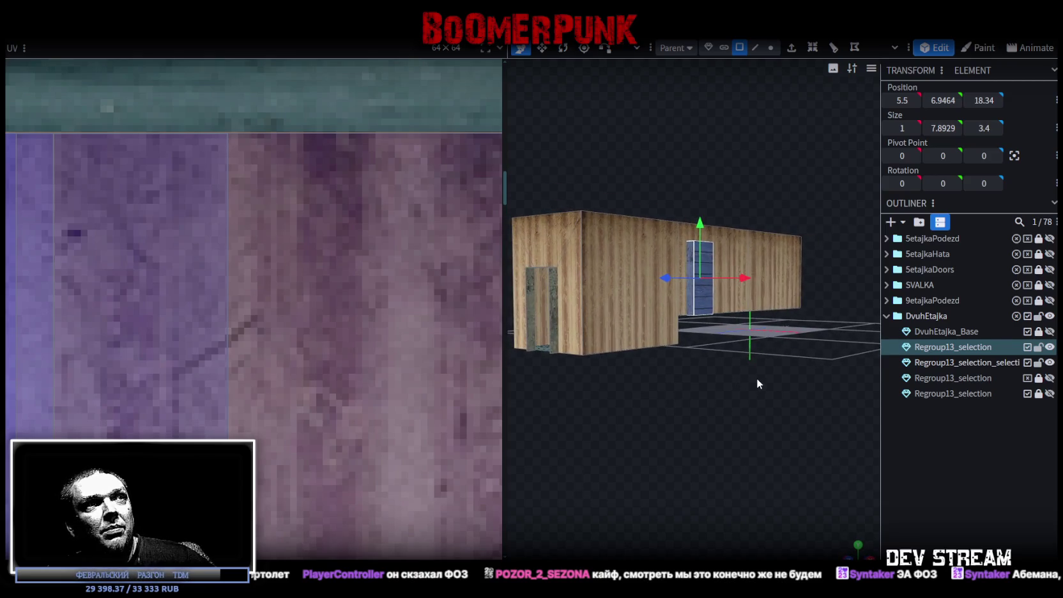
# Select the wall, floor, pillar-top and roof-top faces in turn
pyautogui.click(642, 341)
pyautogui.moveTo(643, 368)
pyautogui.mouseDown()
pyautogui.moveTo(609, 297)
pyautogui.moveTo(732, 146)
pyautogui.moveTo(638, 291)
pyautogui.mouseUp()
pyautogui.click(609, 297)
pyautogui.click(575, 296)
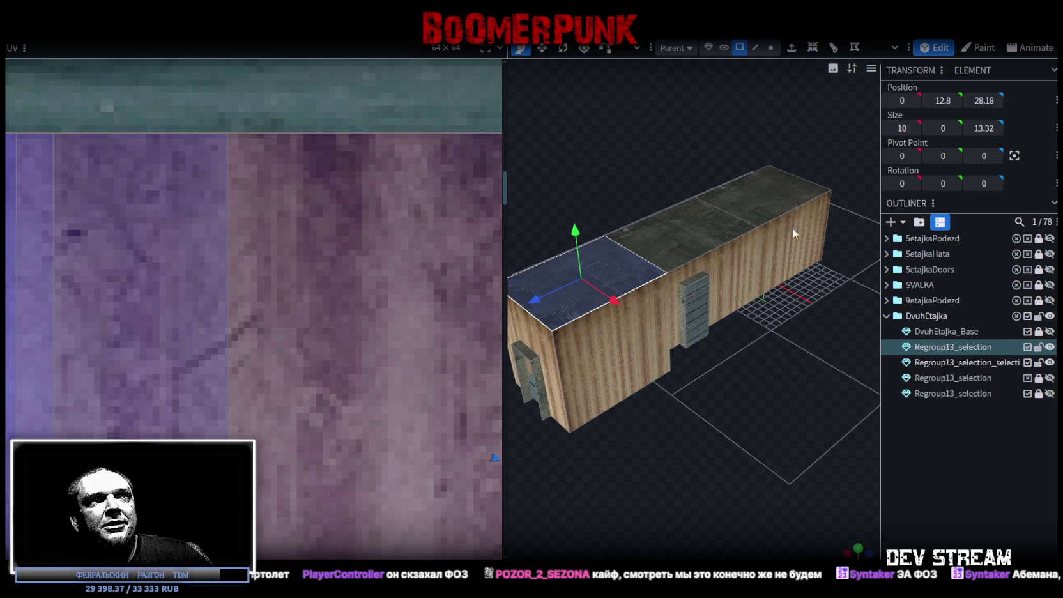
pyautogui.click(694, 281)
pyautogui.click(666, 241)
pyautogui.click(700, 281)
pyautogui.click(653, 250)
# Select the roof faces of both panel meshes and project their UVs from top view
pyautogui.press('KP_1')
pyautogui.moveTo(671, 405)
pyautogui.mouseDown()
pyautogui.moveTo(594, 440)
pyautogui.moveTo(839, 394)
pyautogui.moveTo(631, 418)
pyautogui.moveTo(788, 403)
pyautogui.moveTo(842, 385)
pyautogui.moveTo(809, 416)
pyautogui.moveTo(726, 289)
pyautogui.mouseUp()
pyautogui.click(726, 289)
pyautogui.moveTo(711, 439); pyautogui.dragTo(650, 296)
pyautogui.keyDown('shift'); pyautogui.click(657, 308); pyautogui.keyUp('shift')
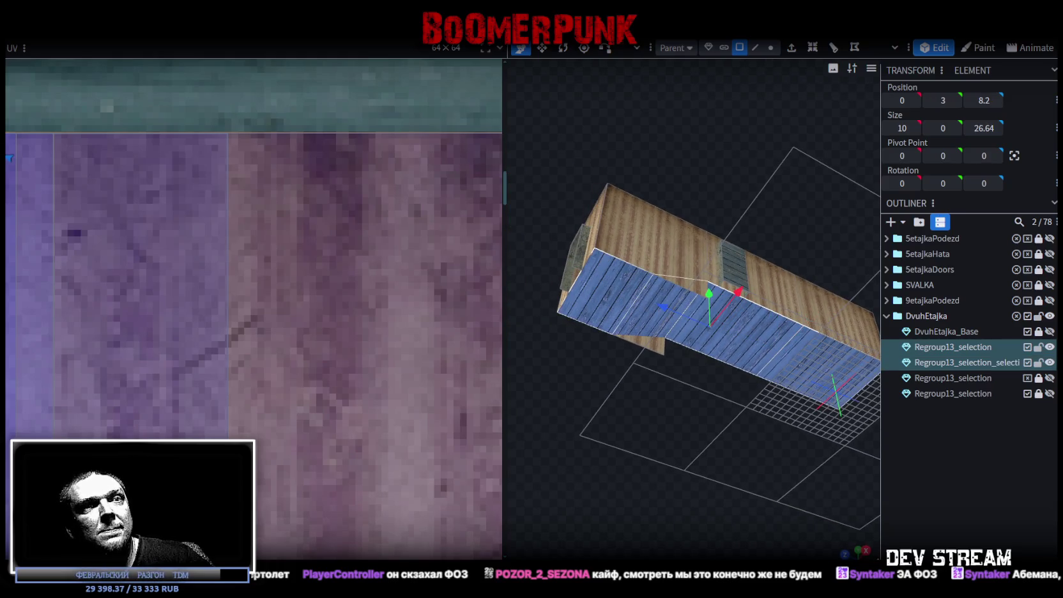
pyautogui.press('KP_7')
# Merge the two Regroup13 panel meshes so the plank section joins the 11×12.8×40.96 wall
pyautogui.scroll(-2, 758, 381)
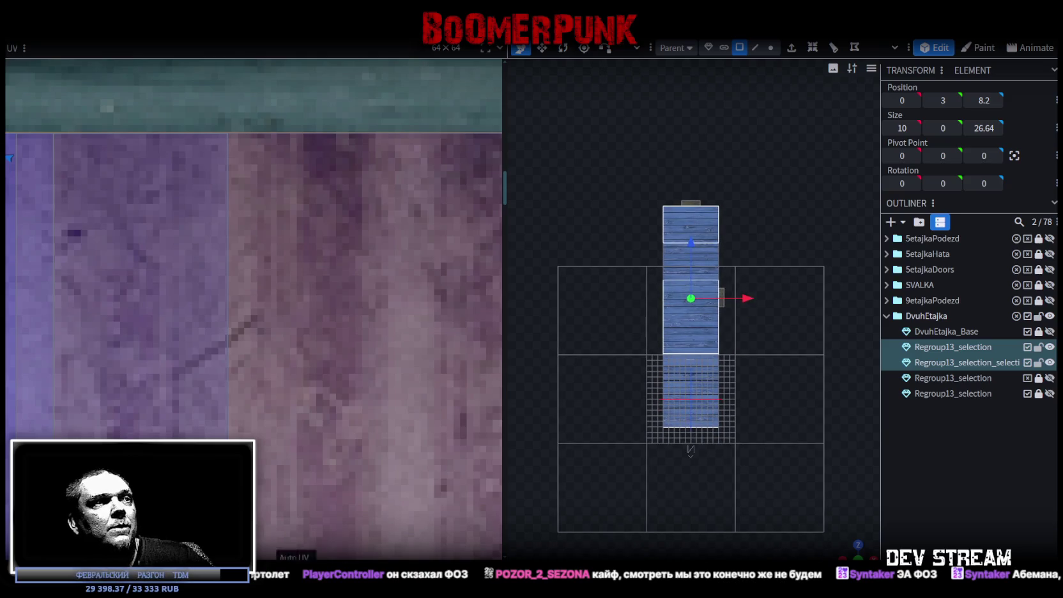
pyautogui.scroll(-2, 276, 358)
pyautogui.scroll(-2, 276, 356)
pyautogui.scroll(-2, 277, 356)
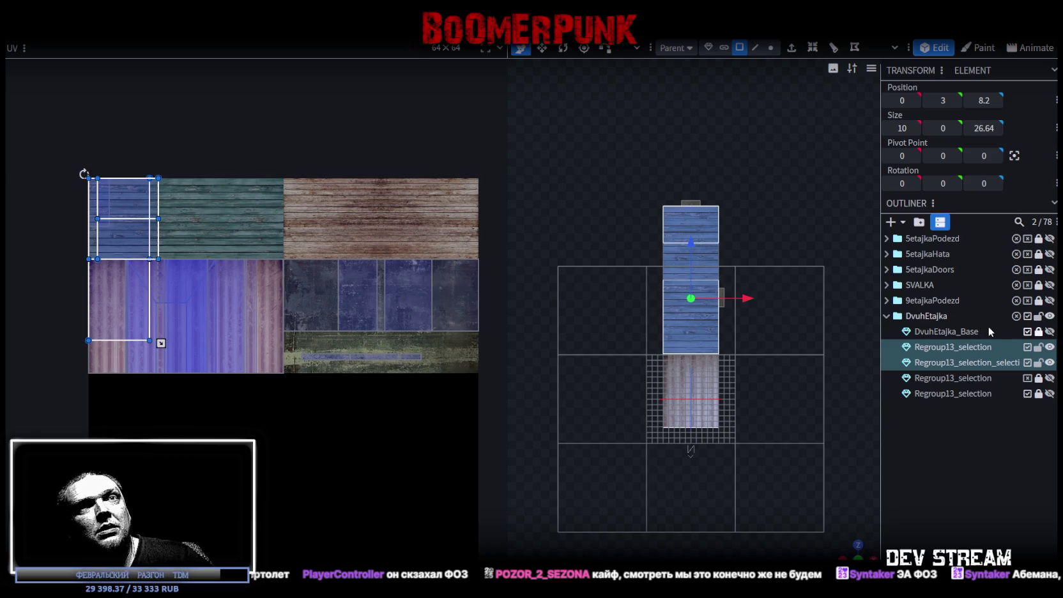
pyautogui.click(967, 362)
pyautogui.click(970, 347)
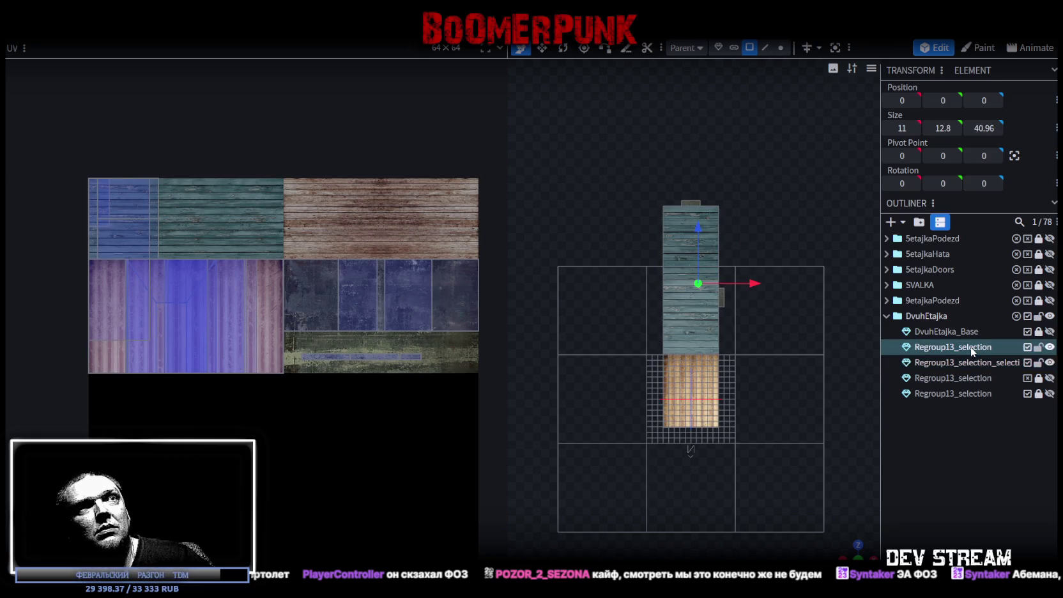
pyautogui.keyDown('ctrl'); pyautogui.click(968, 362); pyautogui.keyUp('ctrl')
pyautogui.rightClick(968, 363)
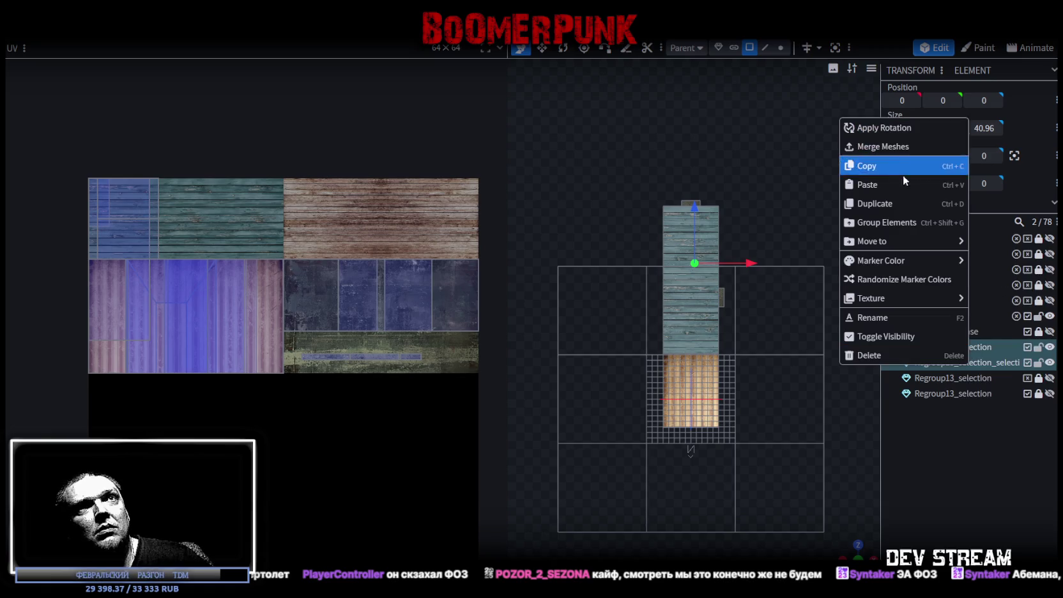
pyautogui.click(900, 146)
pyautogui.moveTo(850, 553); pyautogui.dragTo(768, 395)
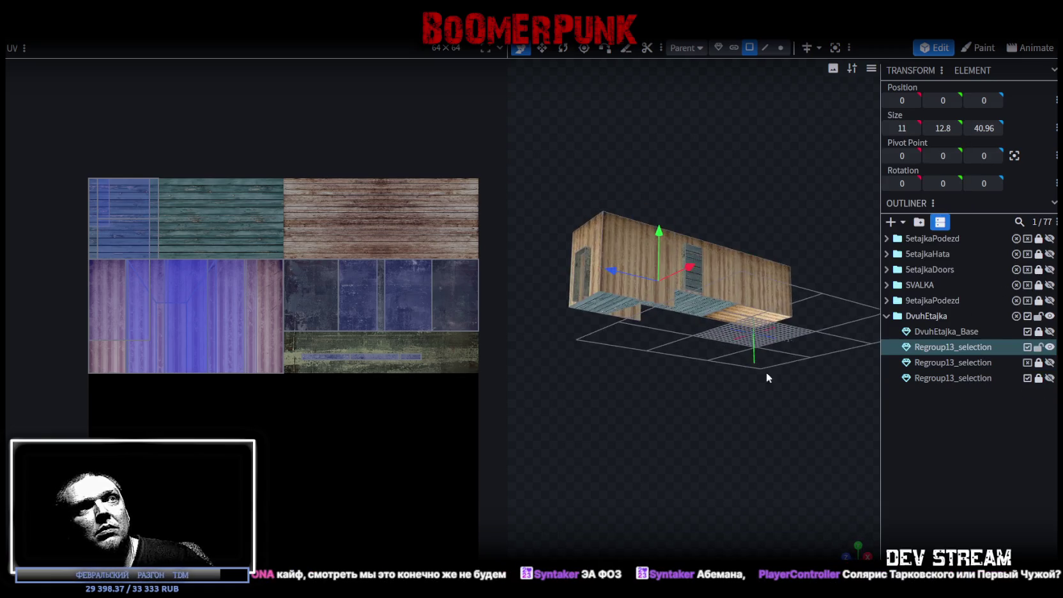
# Weld the merged wall's 4 overlapping vertices with Merge Vertices
pyautogui.click(781, 48)
pyautogui.moveTo(662, 238); pyautogui.dragTo(661, 226)
pyautogui.click(544, 136)
pyautogui.moveTo(543, 136)
pyautogui.mouseDown()
pyautogui.moveTo(668, 338)
pyautogui.moveTo(704, 308)
pyautogui.mouseUp()
# Select the merged wall's upper faces and an additional wall face in face mode
pyautogui.click(746, 48)
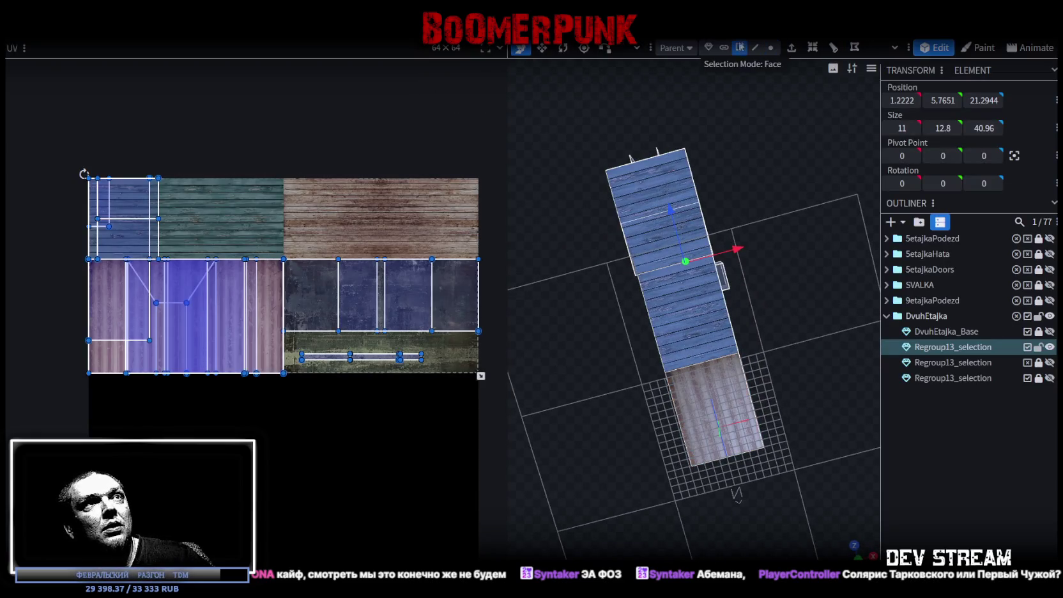
pyautogui.click(640, 180)
pyautogui.keyDown('shift'); pyautogui.click(671, 297); pyautogui.keyUp('shift')
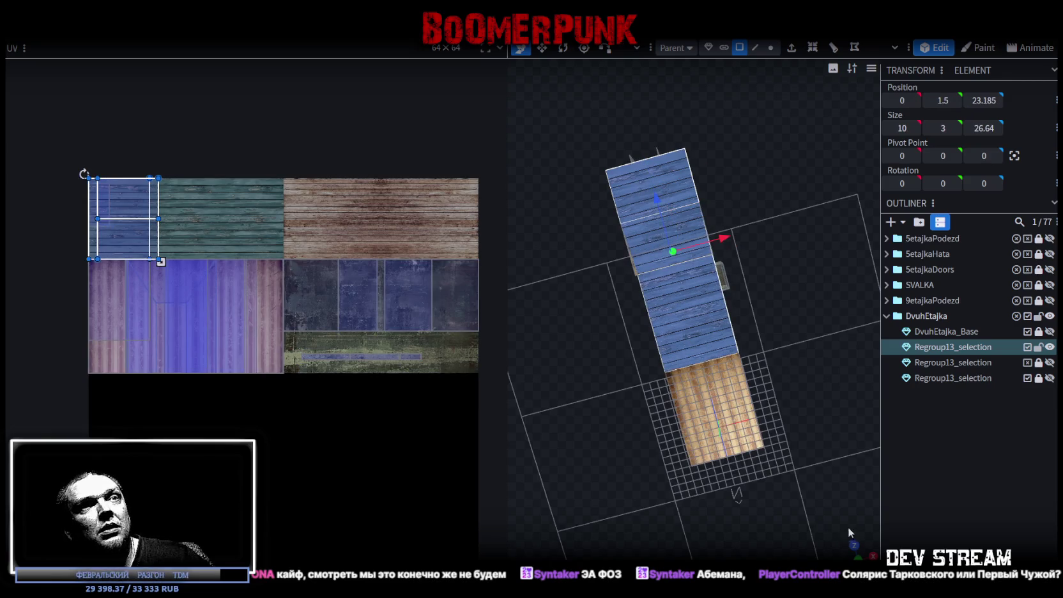
pyautogui.moveTo(841, 554); pyautogui.dragTo(706, 342)
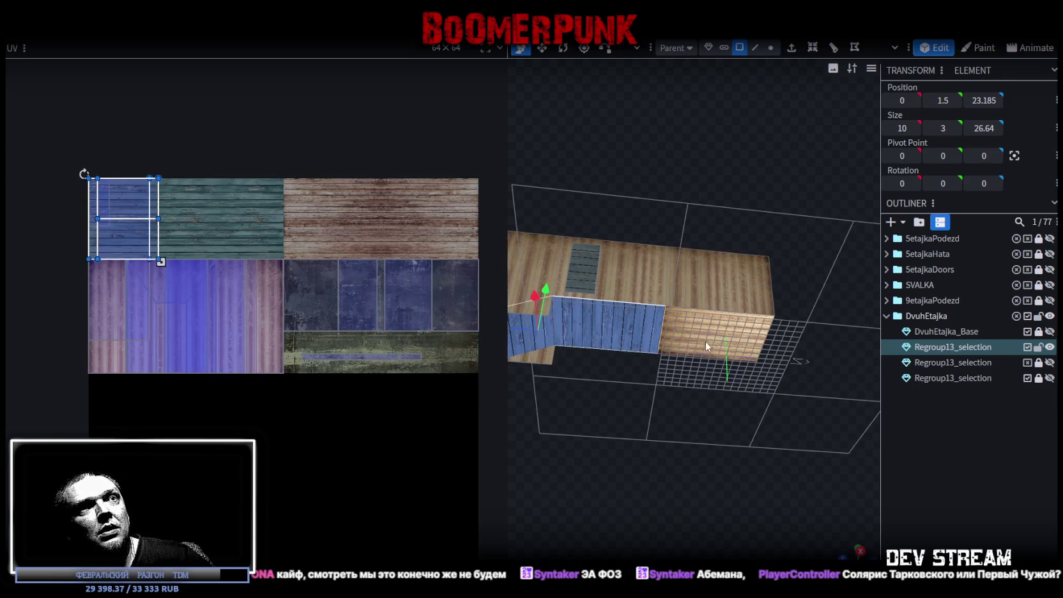
pyautogui.keyDown('shift'); pyautogui.click(735, 332); pyautogui.keyUp('shift')
pyautogui.press('KP_7')
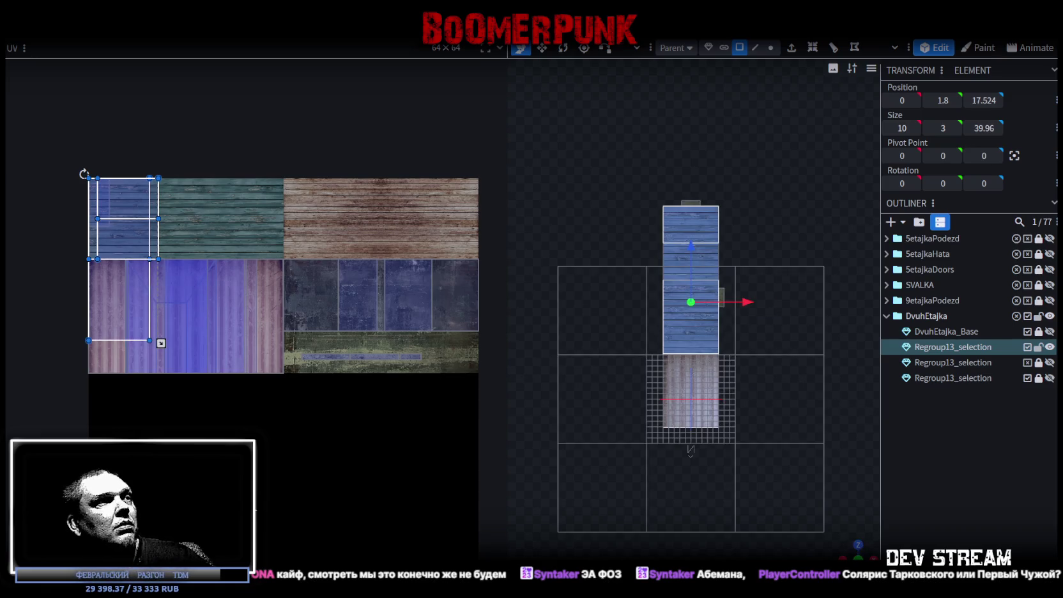
# Connect the selected faces' UVs into one strip and place it below the texture atlas
pyautogui.moveTo(161, 344); pyautogui.dragTo(160, 425)
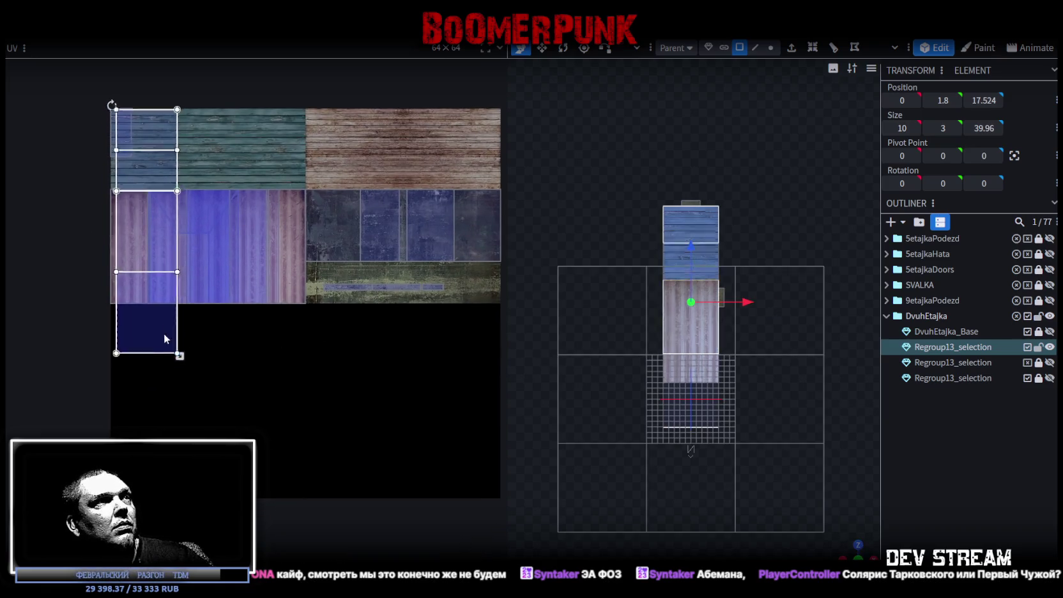
pyautogui.moveTo(164, 324); pyautogui.dragTo(326, 390)
pyautogui.rightClick(324, 386)
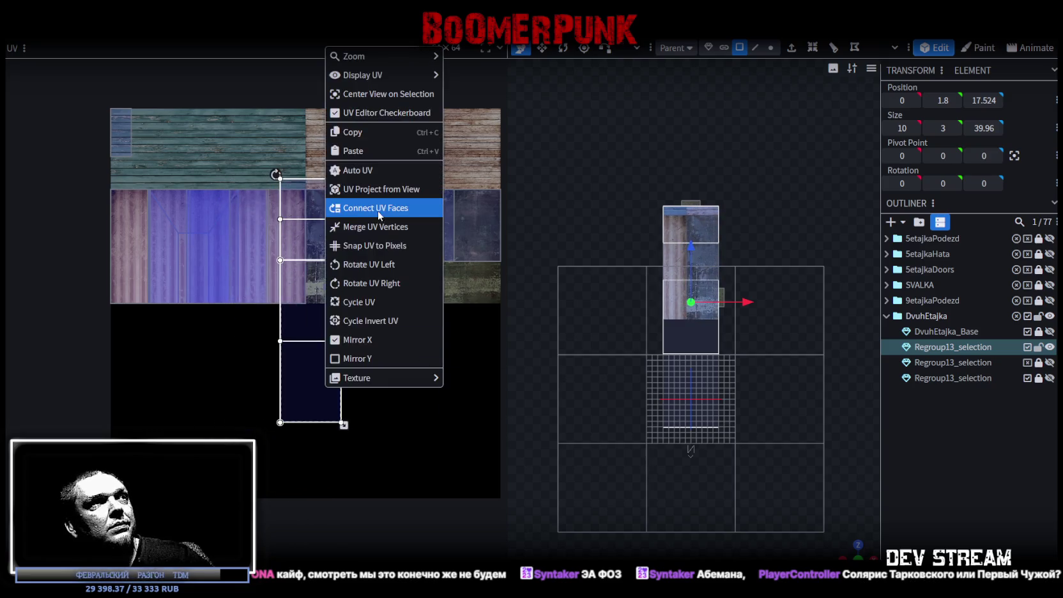
pyautogui.click(362, 264)
pyautogui.moveTo(313, 301); pyautogui.dragTo(315, 442)
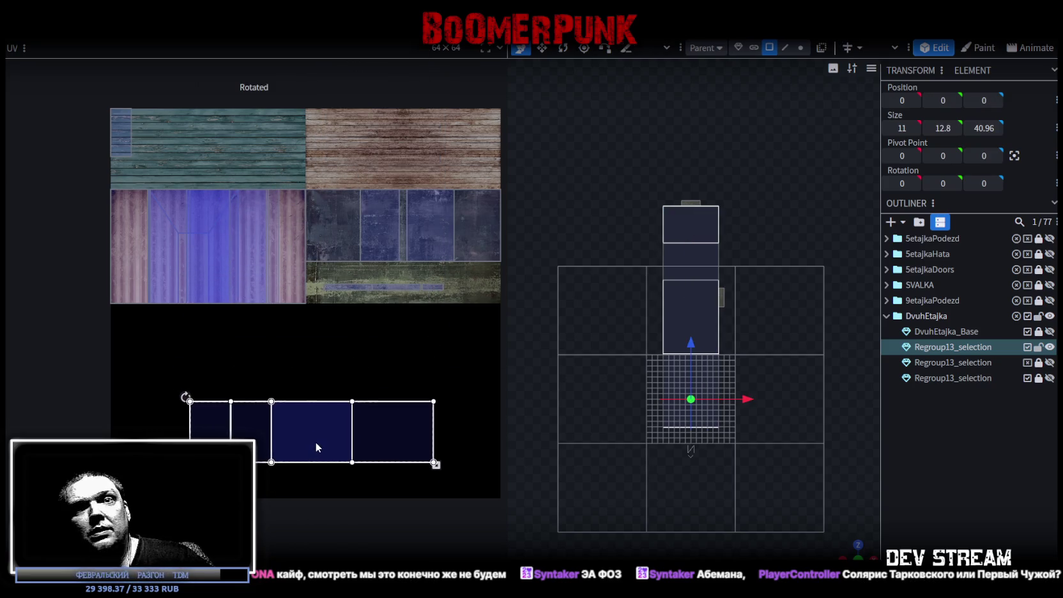
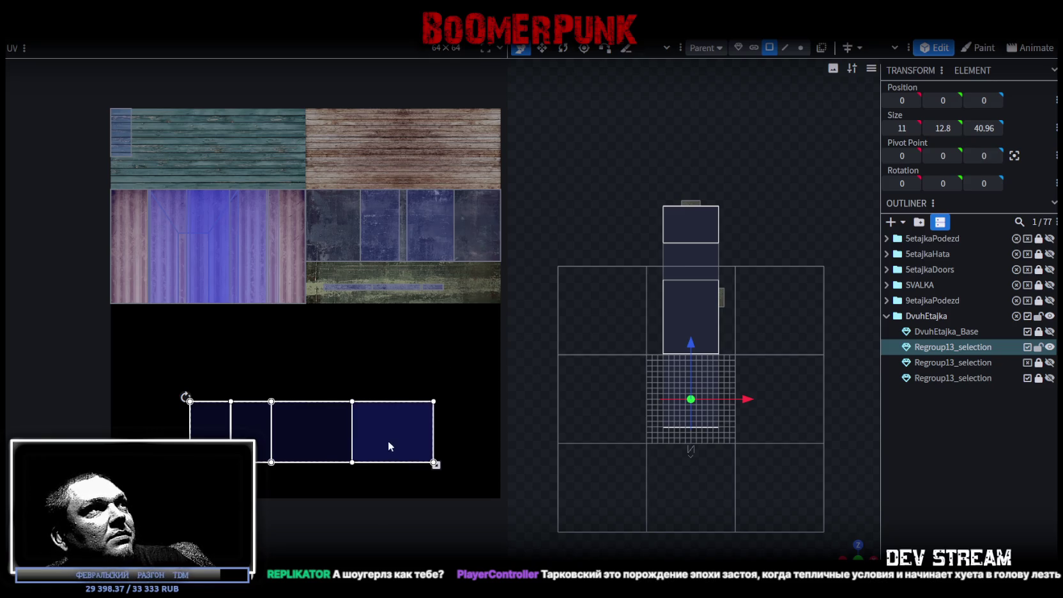
# Move the first two ramp faces' UV boxes onto the wood plank region of the atlas
pyautogui.moveTo(389, 443); pyautogui.dragTo(502, 141)
pyautogui.scroll(5, 466, 144)
pyautogui.scroll(-5, 464, 181)
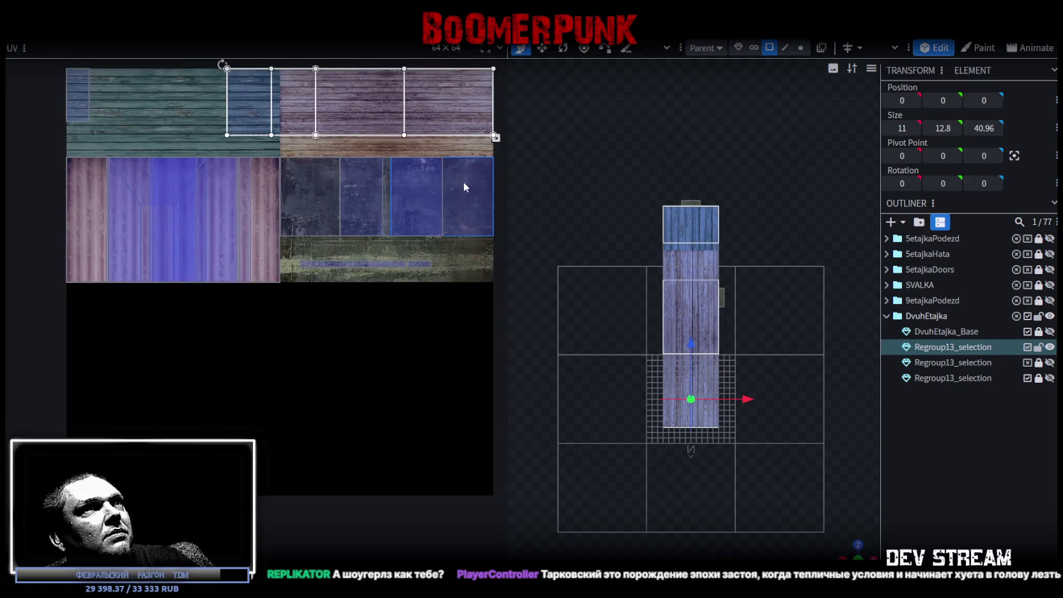
pyautogui.scroll(2, 403, 168)
pyautogui.scroll(2, 391, 221)
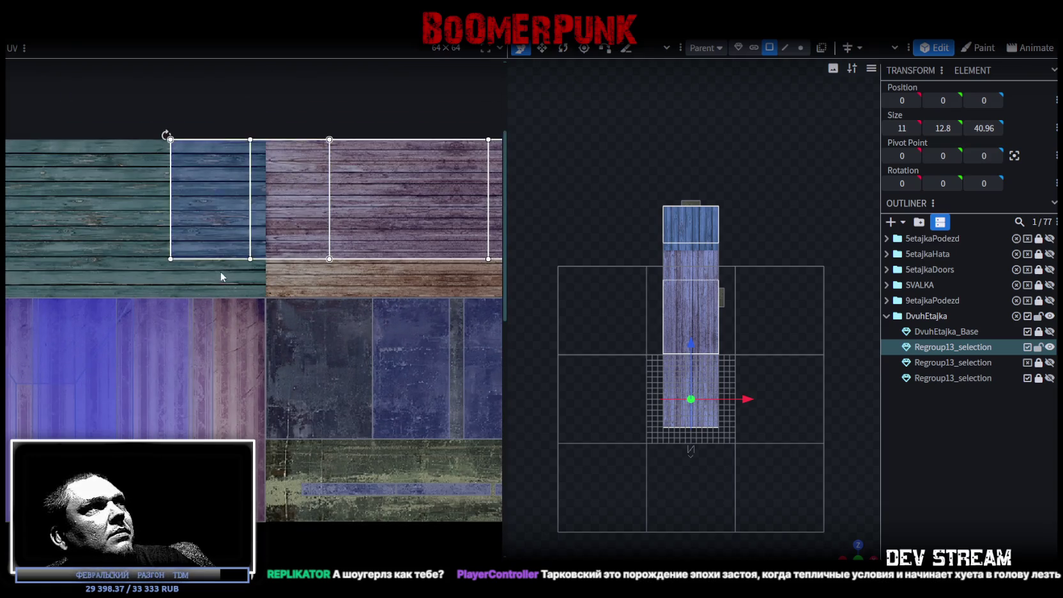
pyautogui.click(217, 193)
pyautogui.moveTo(218, 192); pyautogui.dragTo(323, 161)
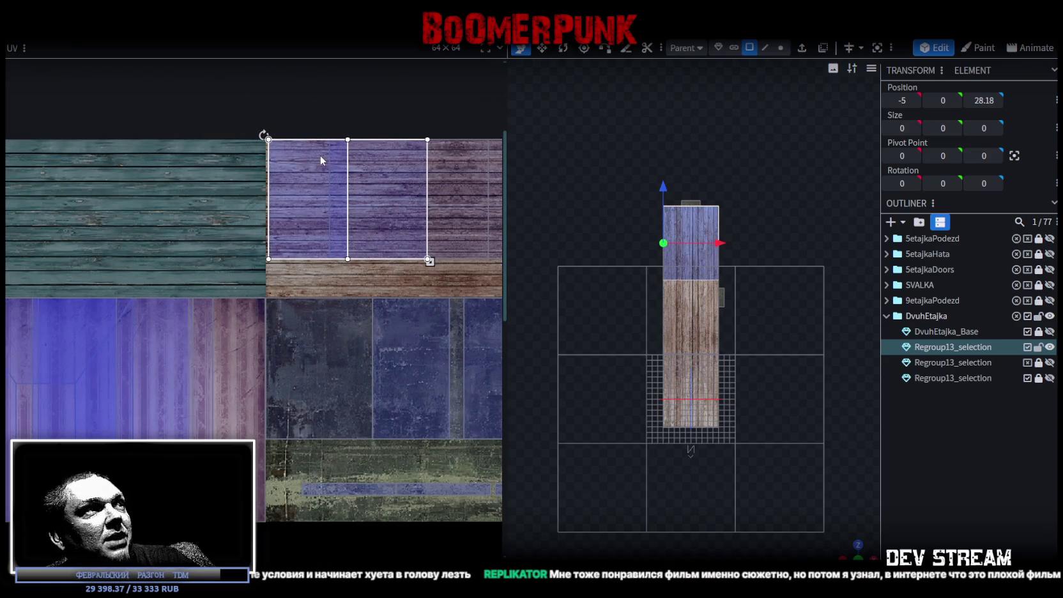
pyautogui.scroll(2, 292, 201)
pyautogui.scroll(2, 259, 184)
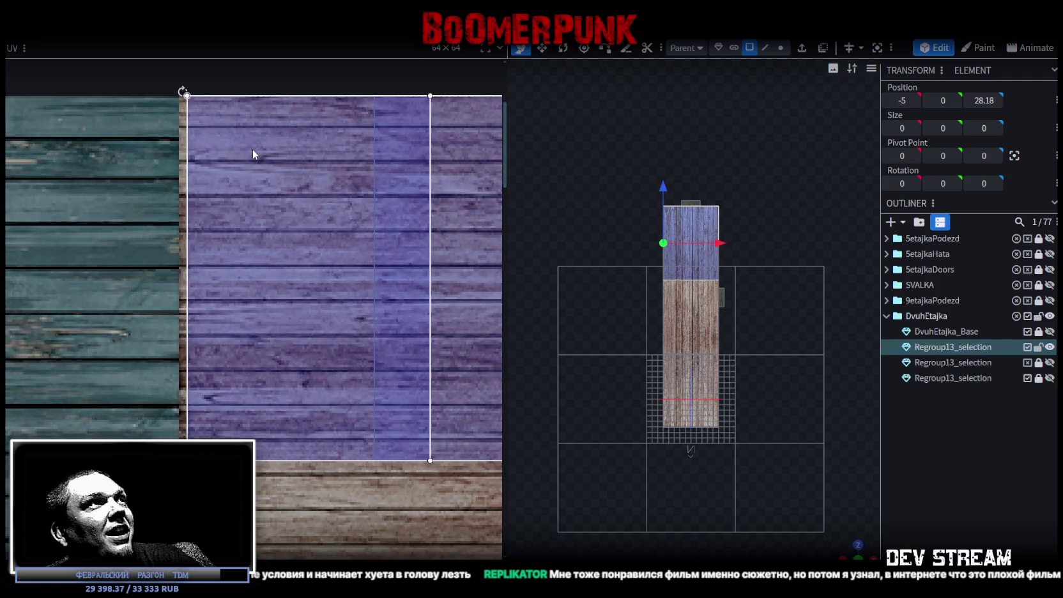
pyautogui.scroll(-3, 246, 148)
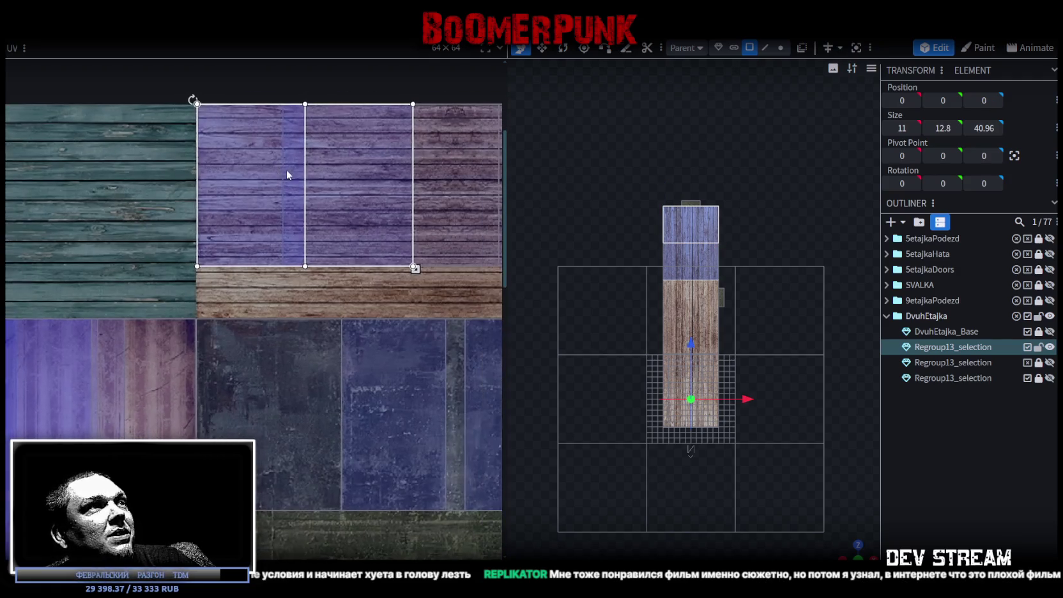
# Shift a third ramp face's UV box down over the planks
pyautogui.click(252, 274)
pyautogui.scroll(3, 202, 118)
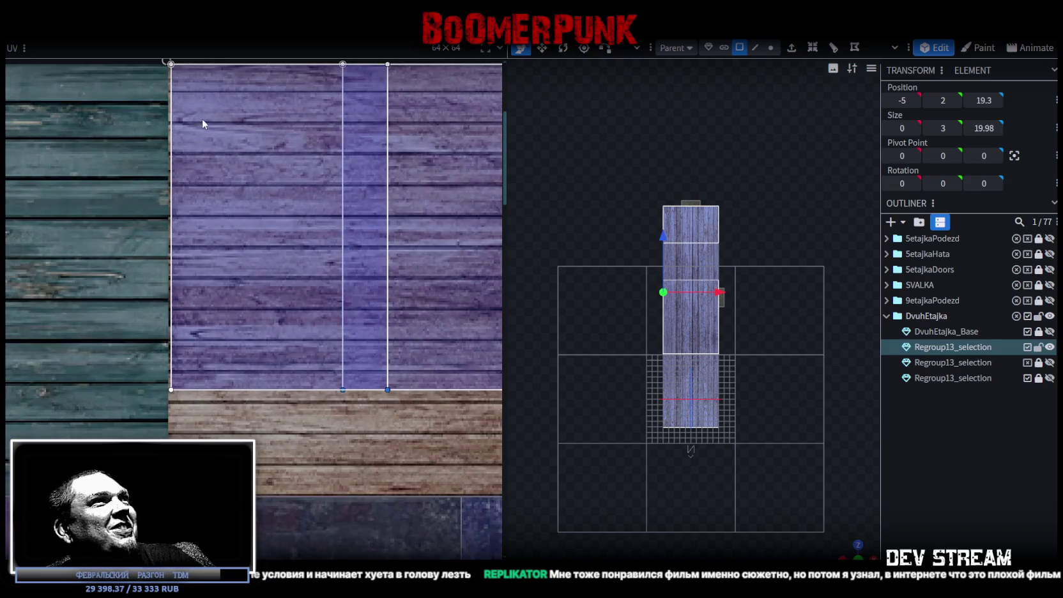
pyautogui.moveTo(190, 126); pyautogui.dragTo(189, 168)
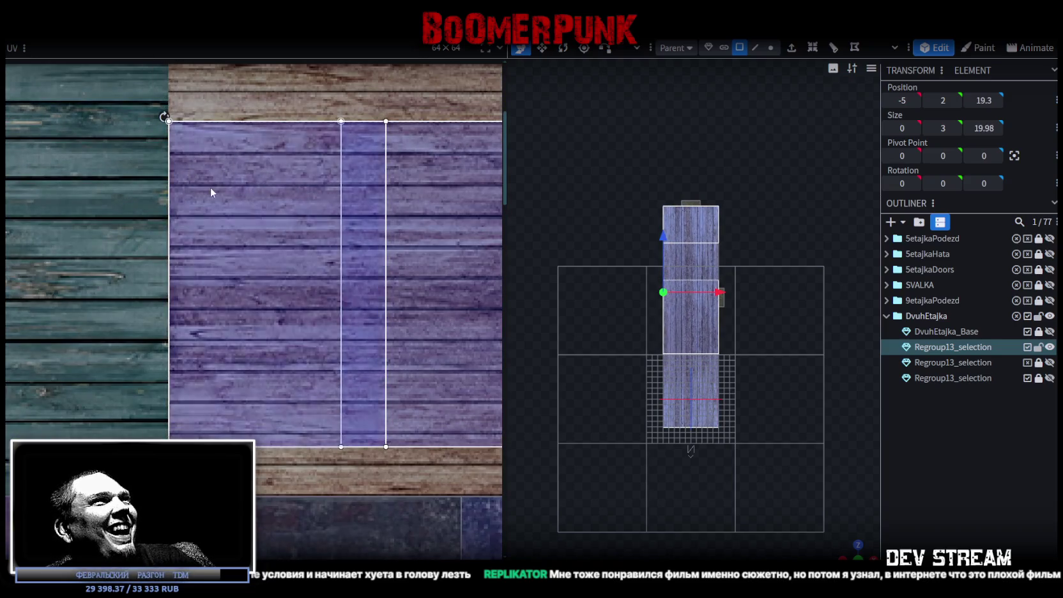
pyautogui.scroll(3, 208, 184)
# Reselect the whole ramp and shrink its UV box to end at the plank edge
pyautogui.click(173, 138)
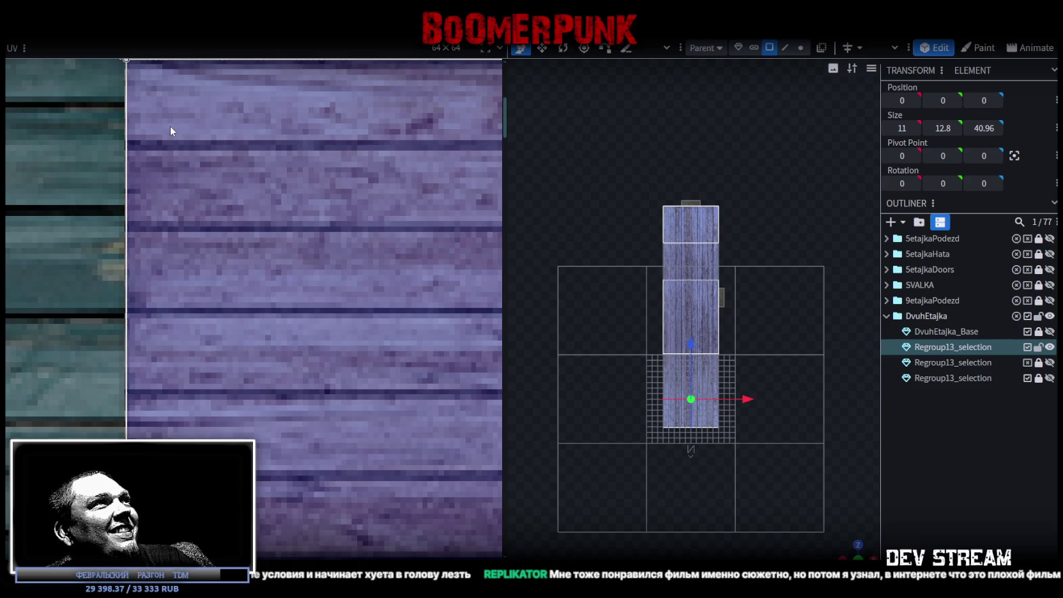
pyautogui.scroll(-2, 175, 115)
pyautogui.scroll(-2, 153, 211)
pyautogui.scroll(-2, 173, 200)
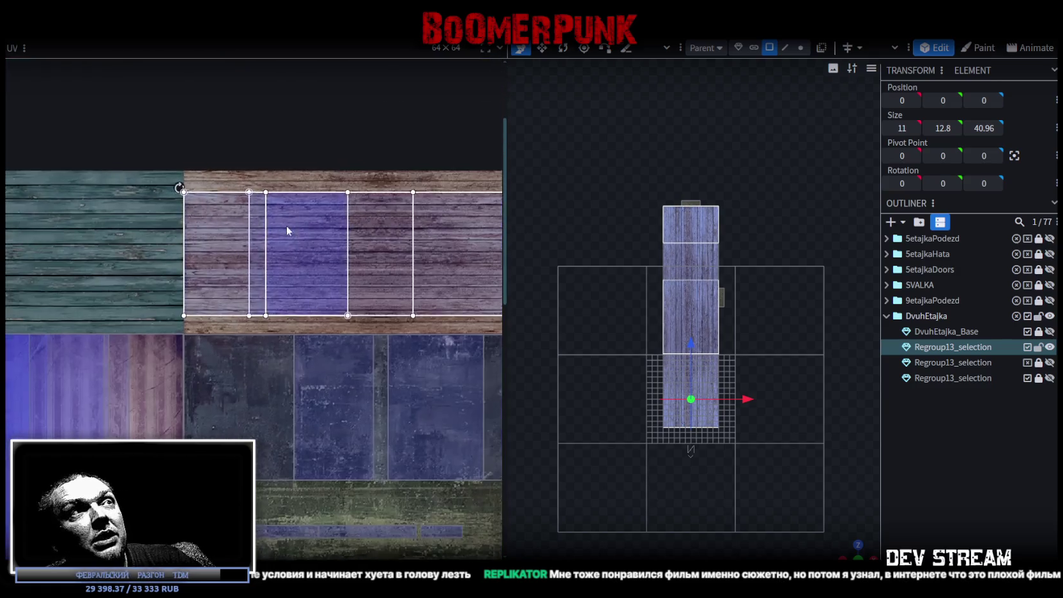
pyautogui.scroll(2, 287, 226)
pyautogui.scroll(2, 310, 203)
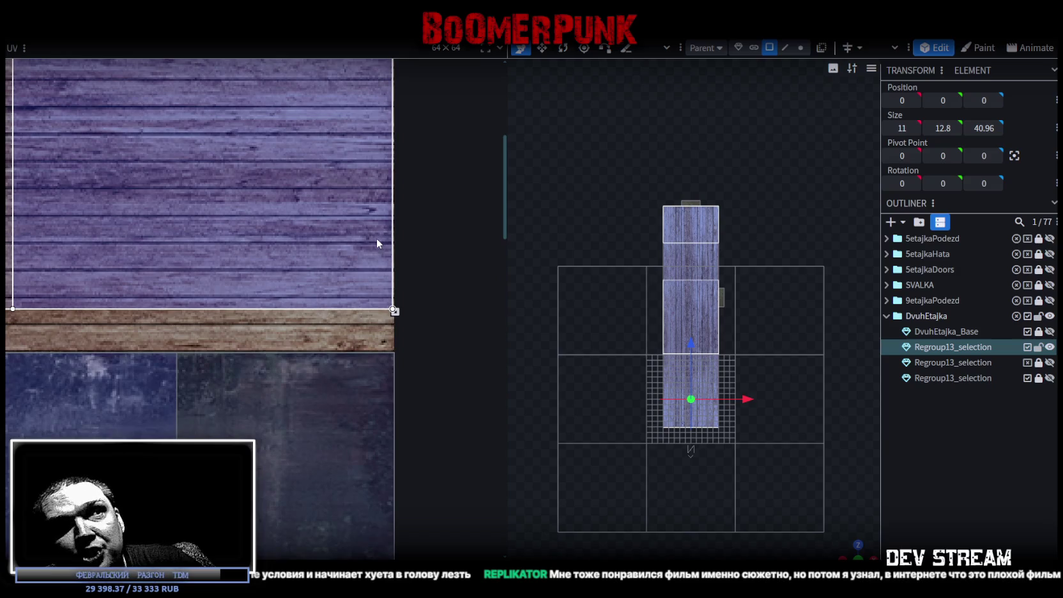
pyautogui.scroll(2, 345, 304)
pyautogui.scroll(2, 386, 313)
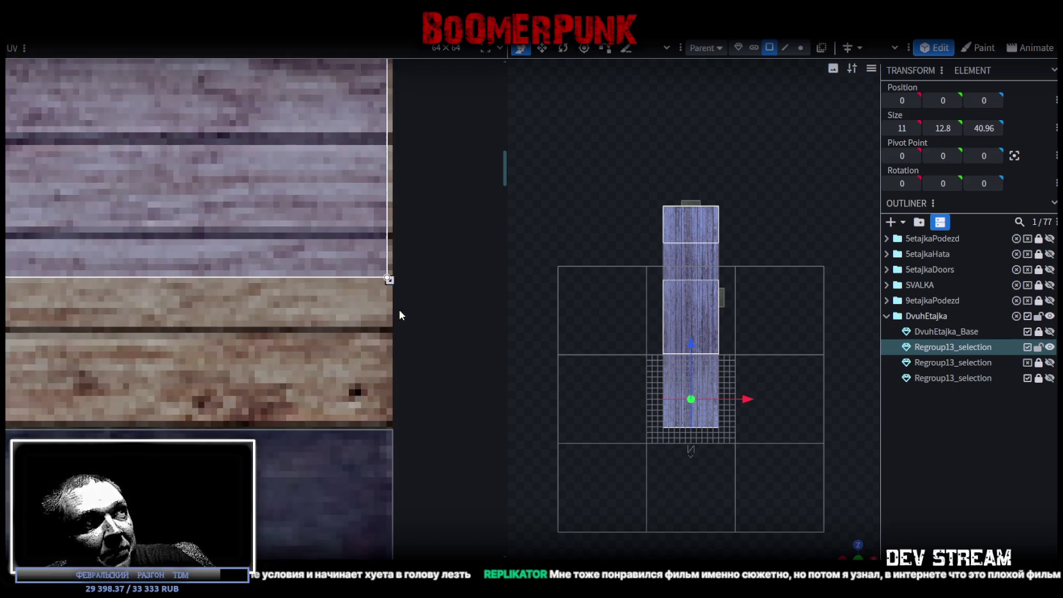
pyautogui.moveTo(388, 280); pyautogui.dragTo(392, 237)
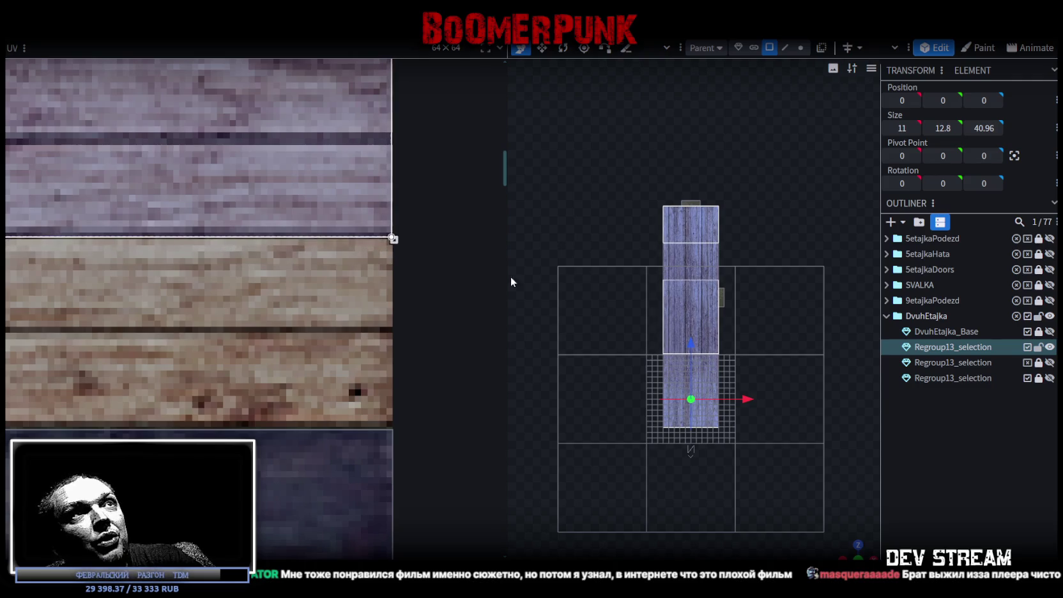
pyautogui.moveTo(735, 447); pyautogui.dragTo(771, 427)
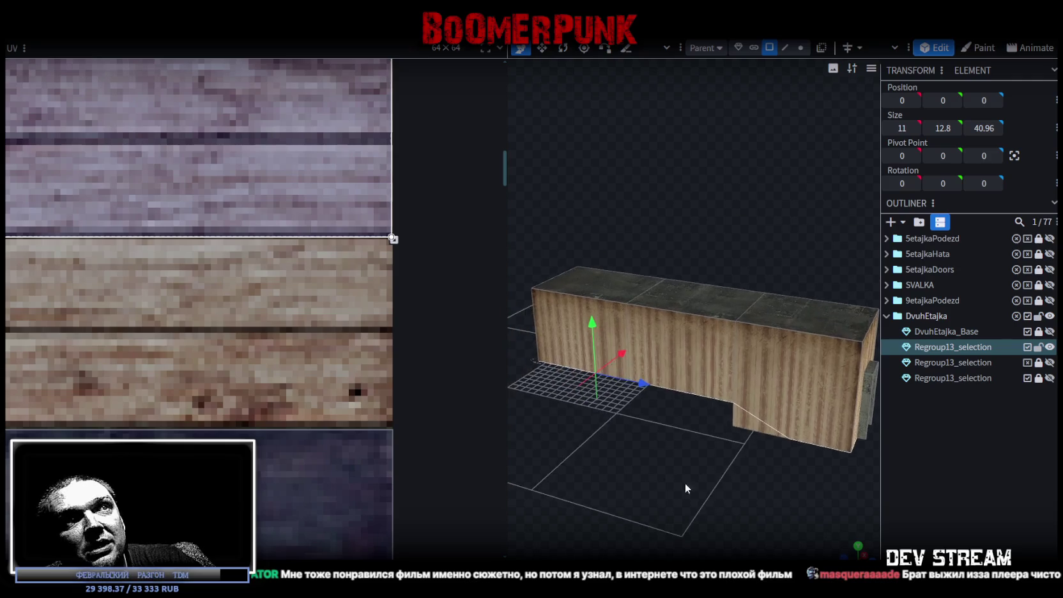
# Orbit in close beneath the ramp and select its sloped underside face for plank mapping
pyautogui.scroll(5, 769, 423)
pyautogui.moveTo(711, 411); pyautogui.dragTo(846, 328)
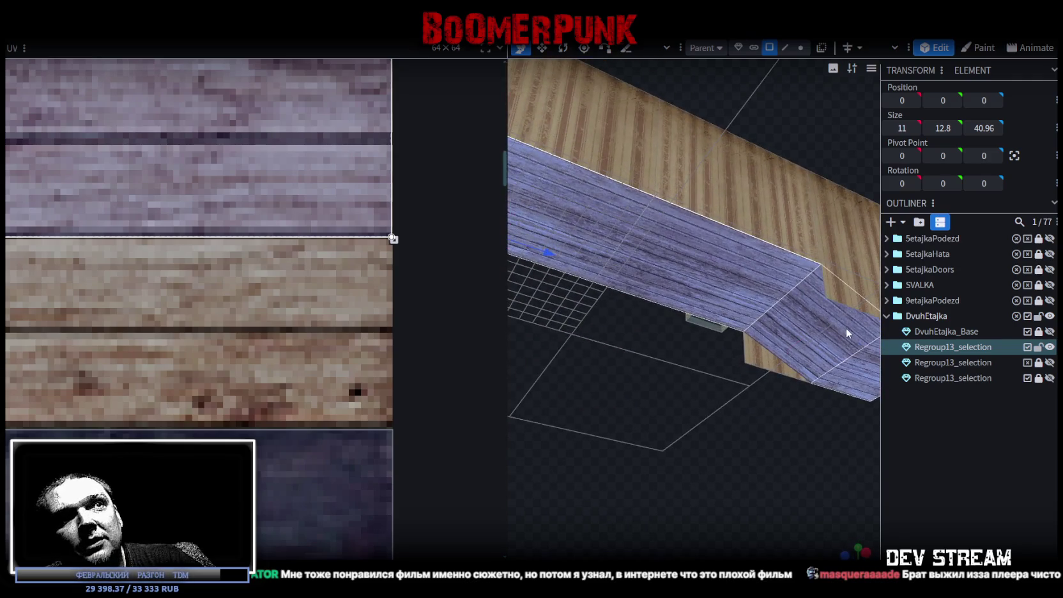
pyautogui.click(846, 328)
pyautogui.scroll(-2, 247, 319)
pyautogui.scroll(-2, 249, 318)
pyautogui.scroll(-2, 252, 314)
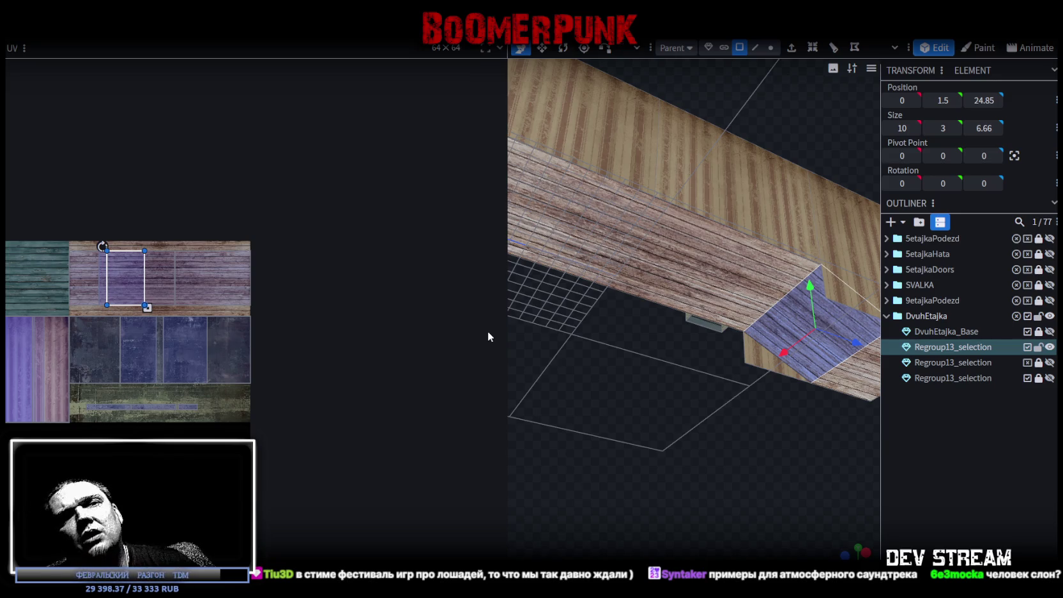
# Select the ramp's top face, inspect it from above, then switch to the Kinopoisk browser
pyautogui.moveTo(664, 359)
pyautogui.mouseDown()
pyautogui.moveTo(716, 409)
pyautogui.moveTo(685, 517)
pyautogui.moveTo(743, 469)
pyautogui.moveTo(702, 520)
pyautogui.moveTo(697, 482)
pyautogui.moveTo(752, 316)
pyautogui.mouseUp()
pyautogui.click(737, 320)
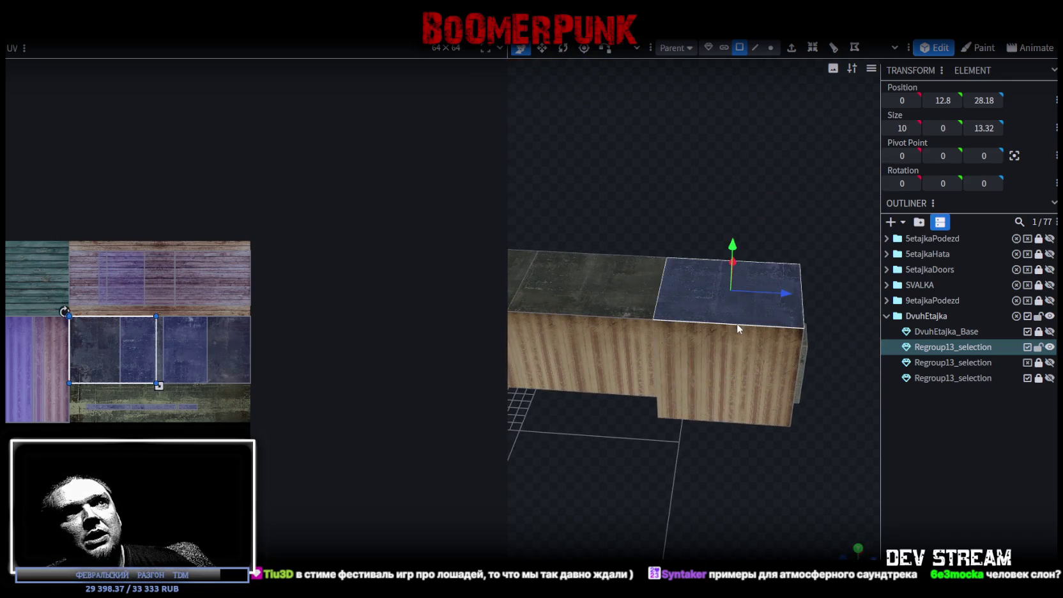
pyautogui.moveTo(620, 459)
pyautogui.mouseDown()
pyautogui.moveTo(641, 402)
pyautogui.moveTo(637, 354)
pyautogui.moveTo(631, 438)
pyautogui.moveTo(643, 472)
pyautogui.mouseUp()
pyautogui.moveTo(657, 277)
pyautogui.mouseDown()
pyautogui.moveTo(598, 455)
pyautogui.moveTo(813, 449)
pyautogui.moveTo(688, 483)
pyautogui.moveTo(723, 385)
pyautogui.moveTo(694, 344)
pyautogui.moveTo(742, 430)
pyautogui.mouseUp()
pyautogui.moveTo(751, 439); pyautogui.dragTo(555, 466)
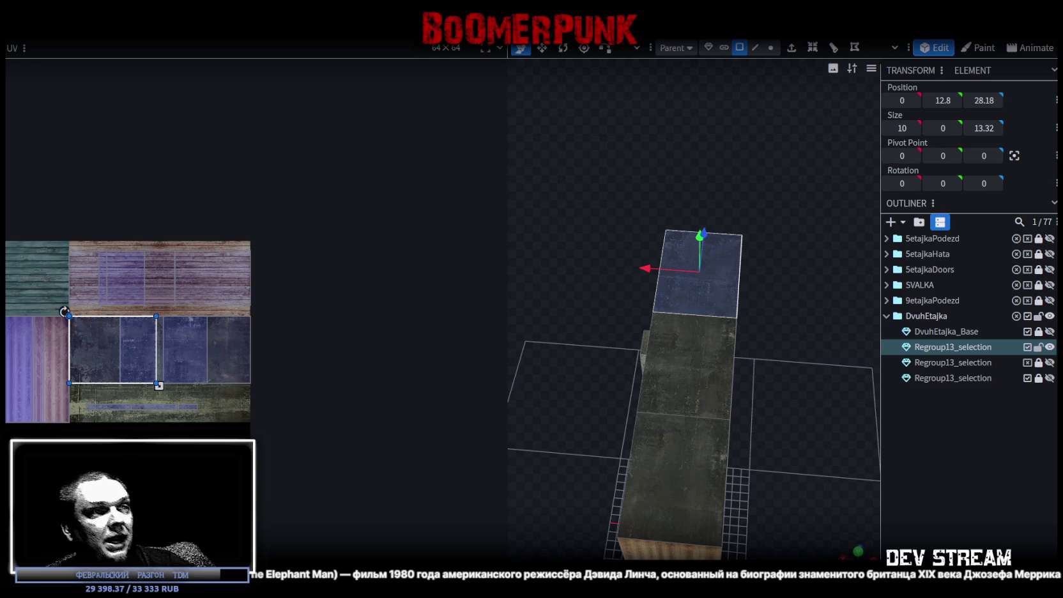
pyautogui.hotkey('alt', 'Tab')
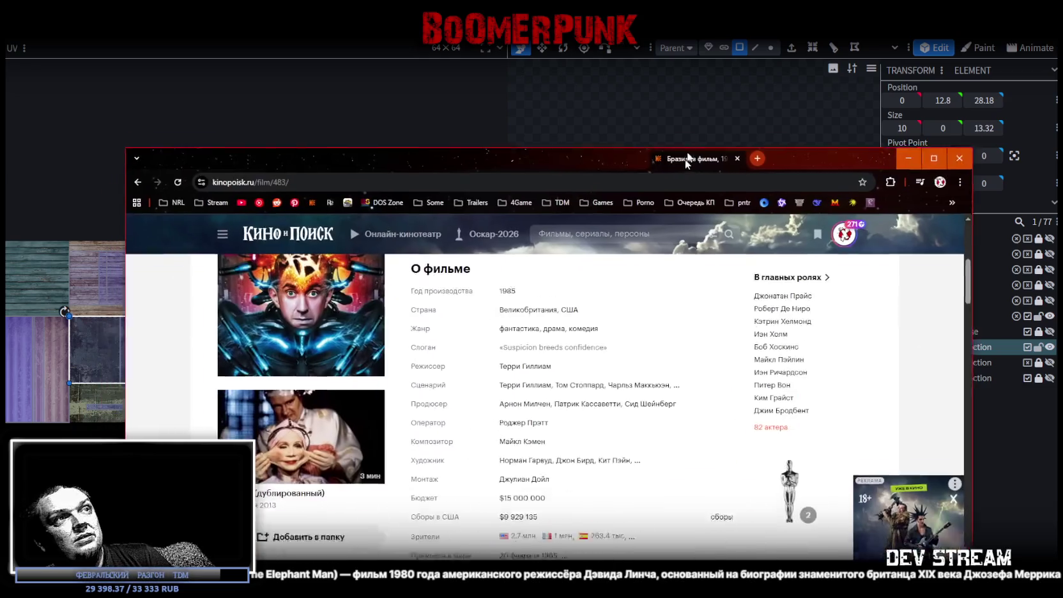
# Leave the Бразилия (1985) page and bring Chrome back showing Голова-ластик (1977)
pyautogui.scroll(2, 652, 379)
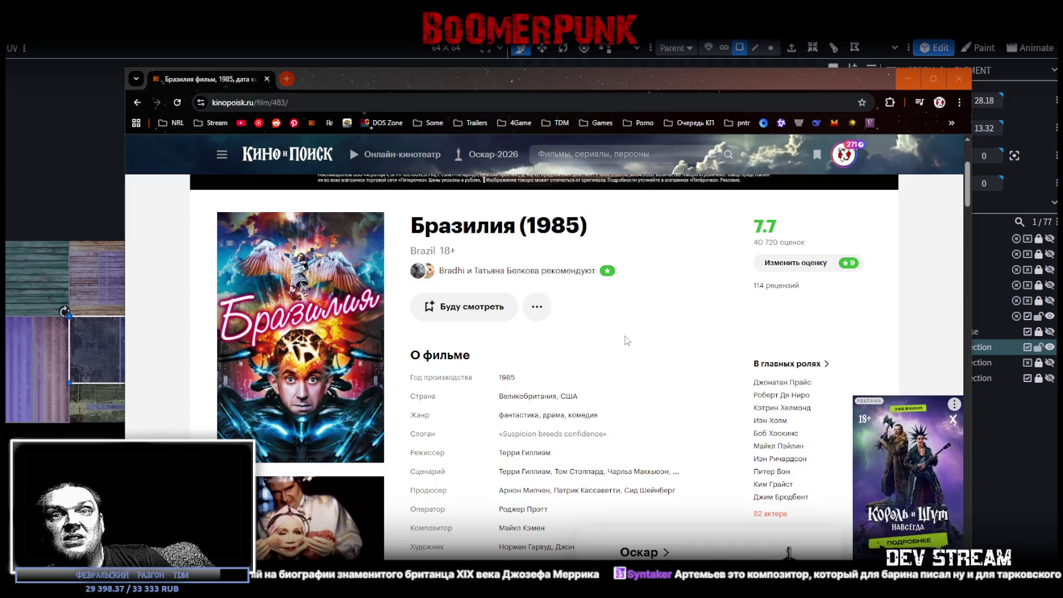
pyautogui.hotkey('alt', 'Tab')
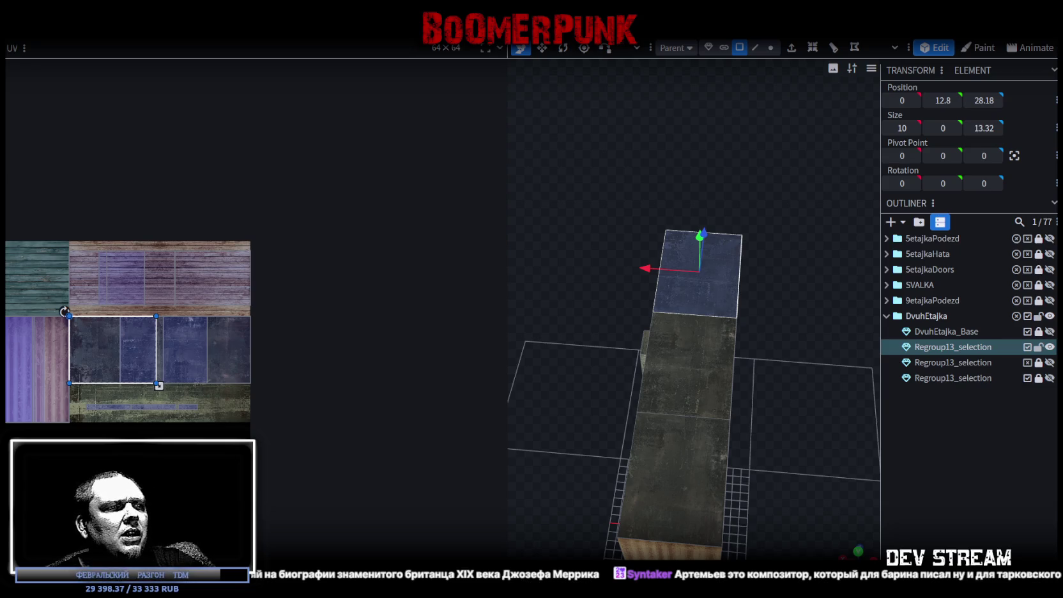
pyautogui.hotkey('alt', 'Tab')
pyautogui.moveTo(526, 133); pyautogui.dragTo(572, 25)
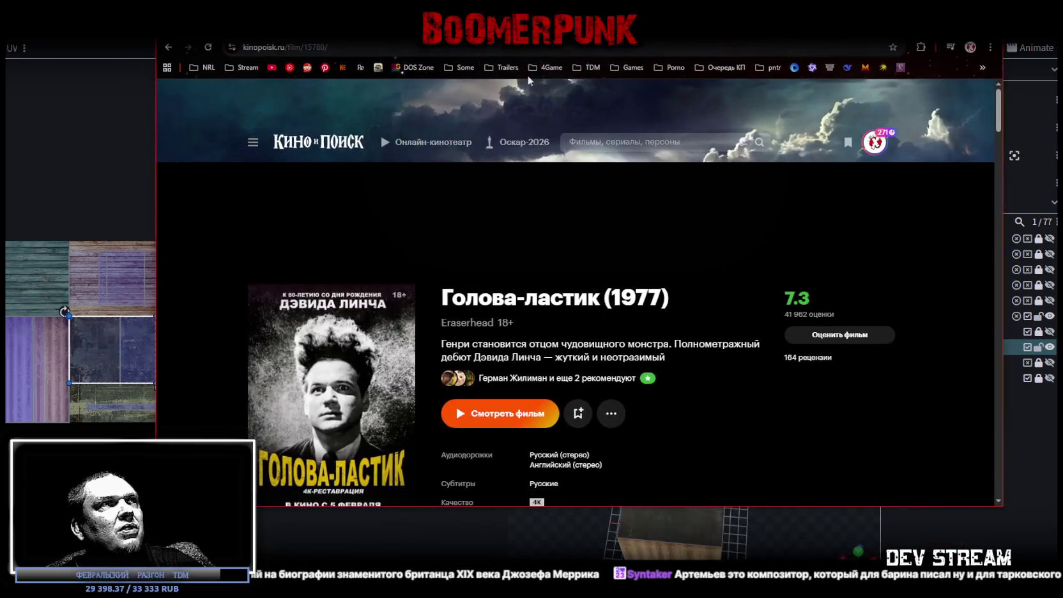
# Scroll down through the Голова-ластик film details, then return to the Blockbench model
pyautogui.scroll(-2, 499, 194)
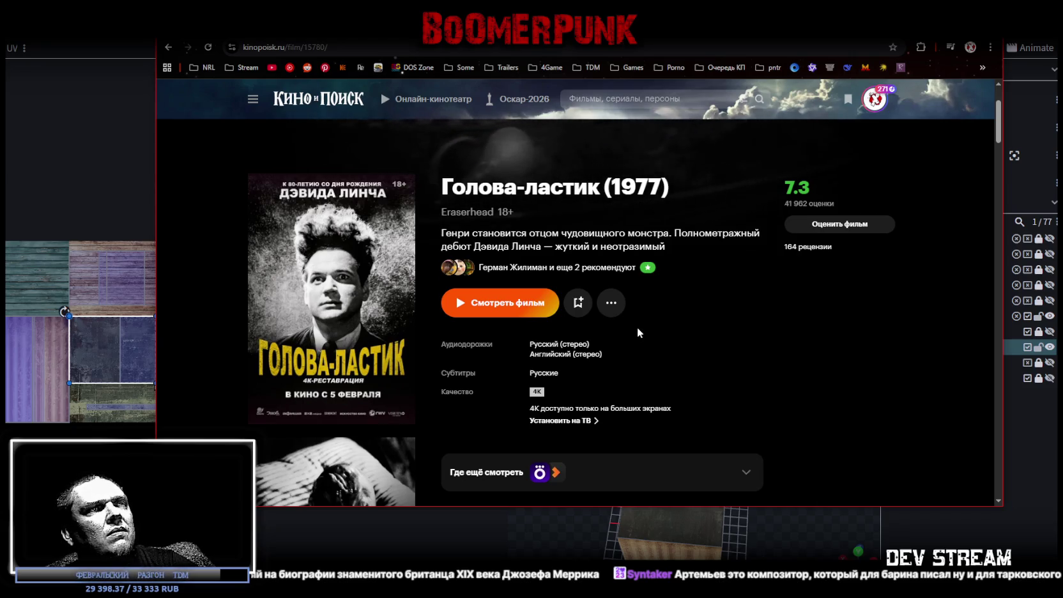
pyautogui.scroll(-5, 637, 328)
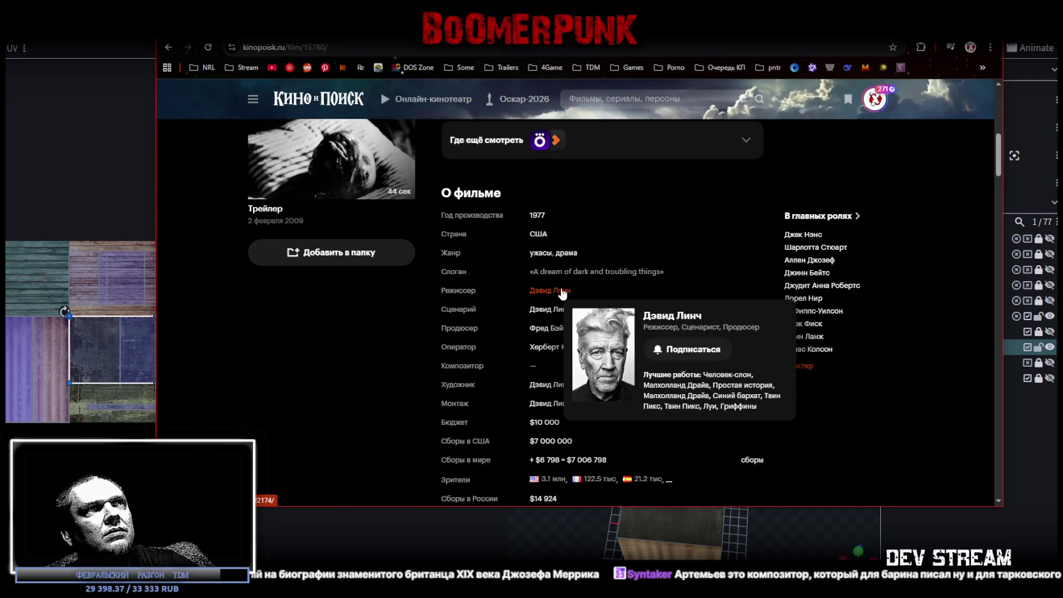
pyautogui.hotkey('alt', 'Tab')
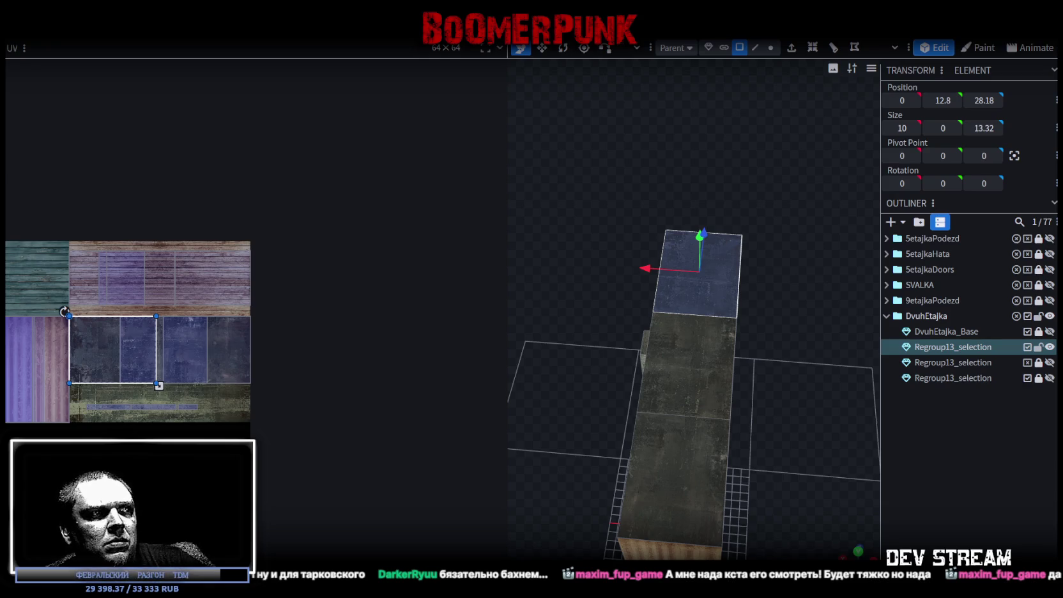
pyautogui.moveTo(586, 323)
pyautogui.mouseDown()
pyautogui.moveTo(779, 382)
pyautogui.moveTo(678, 240)
pyautogui.mouseUp()
pyautogui.scroll(3, 713, 243)
pyautogui.click(610, 350)
pyautogui.moveTo(610, 349)
pyautogui.mouseDown()
pyautogui.moveTo(598, 296)
pyautogui.moveTo(649, 316)
pyautogui.mouseUp()
pyautogui.click(649, 316)
pyautogui.moveTo(745, 223)
pyautogui.mouseDown()
pyautogui.moveTo(718, 264)
pyautogui.moveTo(736, 310)
pyautogui.mouseUp()
pyautogui.click(781, 414)
pyautogui.moveTo(781, 414)
pyautogui.mouseDown()
pyautogui.moveTo(605, 275)
pyautogui.moveTo(815, 329)
pyautogui.mouseUp()
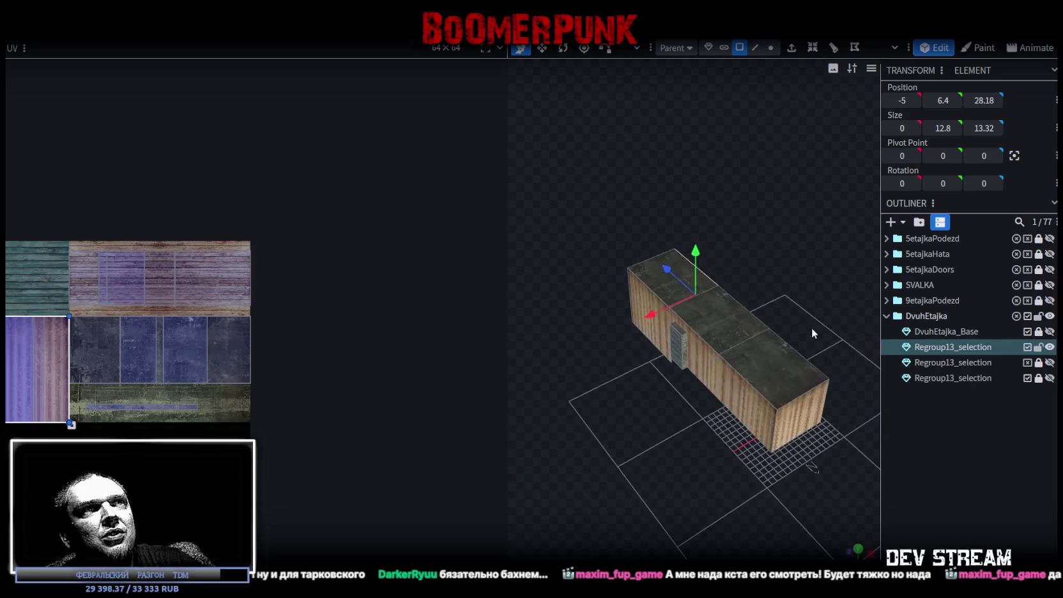
pyautogui.moveTo(610, 451); pyautogui.dragTo(755, 405)
pyautogui.scroll(2, 758, 451)
pyautogui.scroll(2, 710, 453)
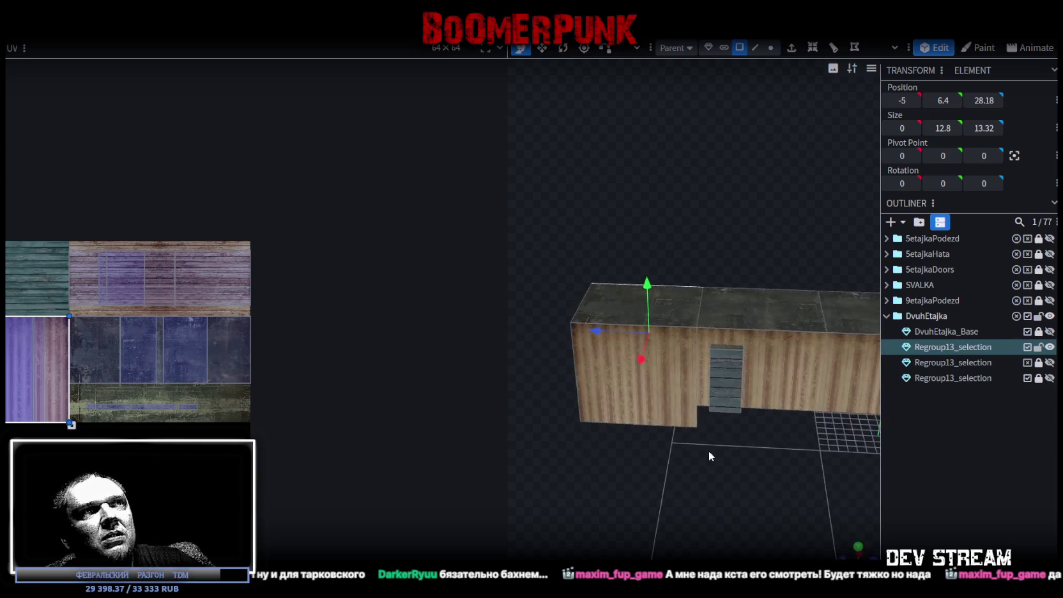
pyautogui.scroll(2, 704, 431)
pyautogui.moveTo(704, 431)
pyautogui.mouseDown()
pyautogui.moveTo(717, 406)
pyautogui.moveTo(718, 425)
pyautogui.moveTo(716, 436)
pyautogui.moveTo(715, 356)
pyautogui.mouseUp()
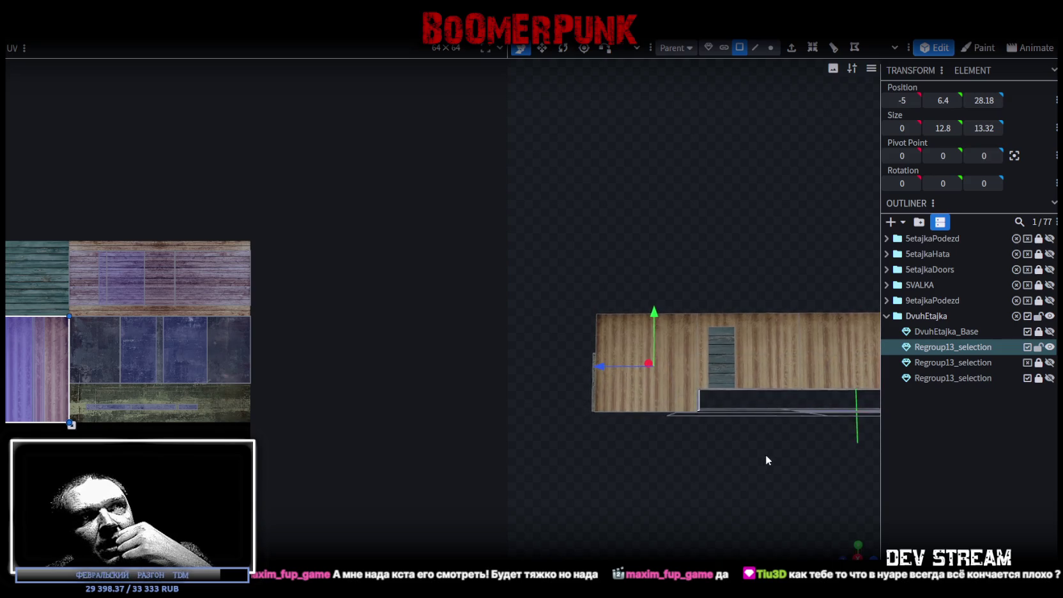
pyautogui.moveTo(767, 449)
pyautogui.mouseDown()
pyautogui.moveTo(744, 435)
pyautogui.moveTo(761, 475)
pyautogui.moveTo(728, 450)
pyautogui.moveTo(728, 475)
pyautogui.moveTo(756, 478)
pyautogui.moveTo(683, 312)
pyautogui.mouseUp()
# Select the blue roof tile and slide it along Z to the roof's opposite end
pyautogui.click(670, 326)
pyautogui.moveTo(715, 459)
pyautogui.mouseDown()
pyautogui.moveTo(724, 496)
pyautogui.moveTo(837, 498)
pyautogui.moveTo(615, 517)
pyautogui.moveTo(669, 493)
pyautogui.moveTo(726, 542)
pyautogui.moveTo(720, 522)
pyautogui.mouseUp()
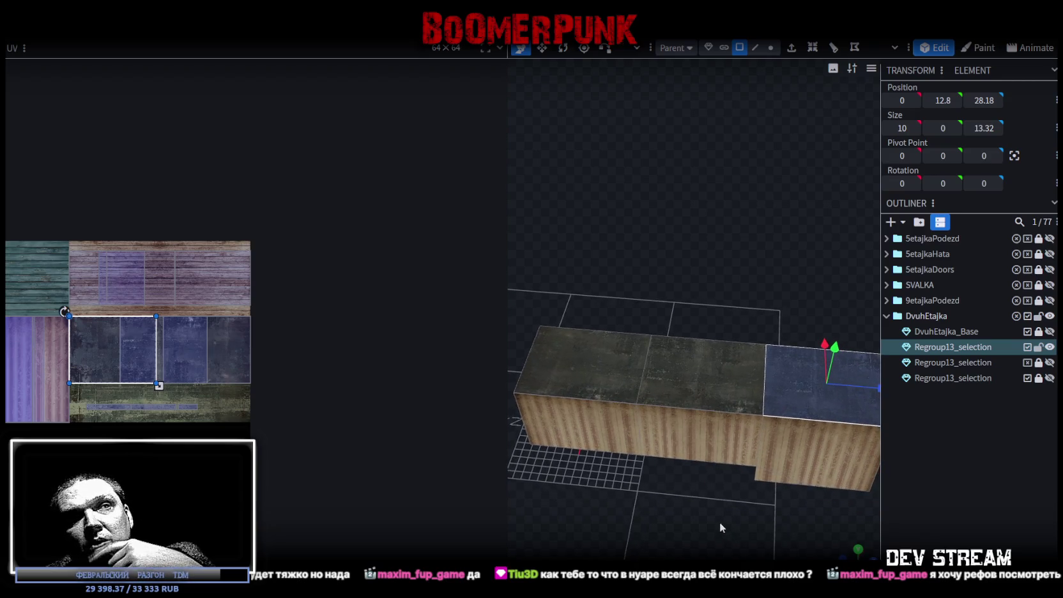
pyautogui.moveTo(727, 372)
pyautogui.mouseDown()
pyautogui.moveTo(639, 361)
pyautogui.moveTo(622, 376)
pyautogui.mouseUp()
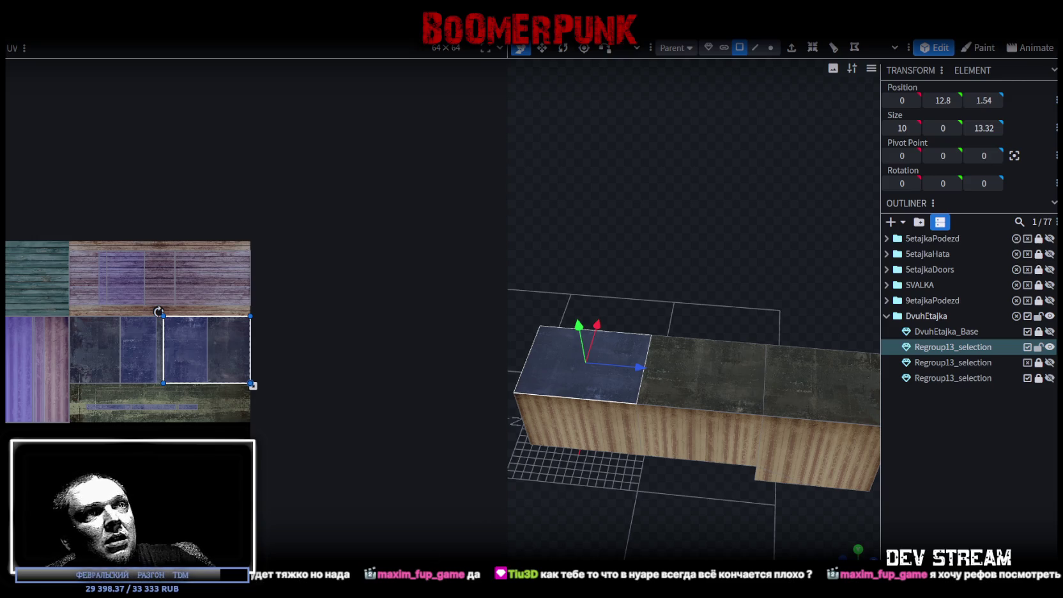
# View the building from the other side and select the plank door panel
pyautogui.moveTo(719, 482)
pyautogui.mouseDown()
pyautogui.moveTo(710, 544)
pyautogui.moveTo(667, 454)
pyautogui.moveTo(827, 458)
pyautogui.mouseUp()
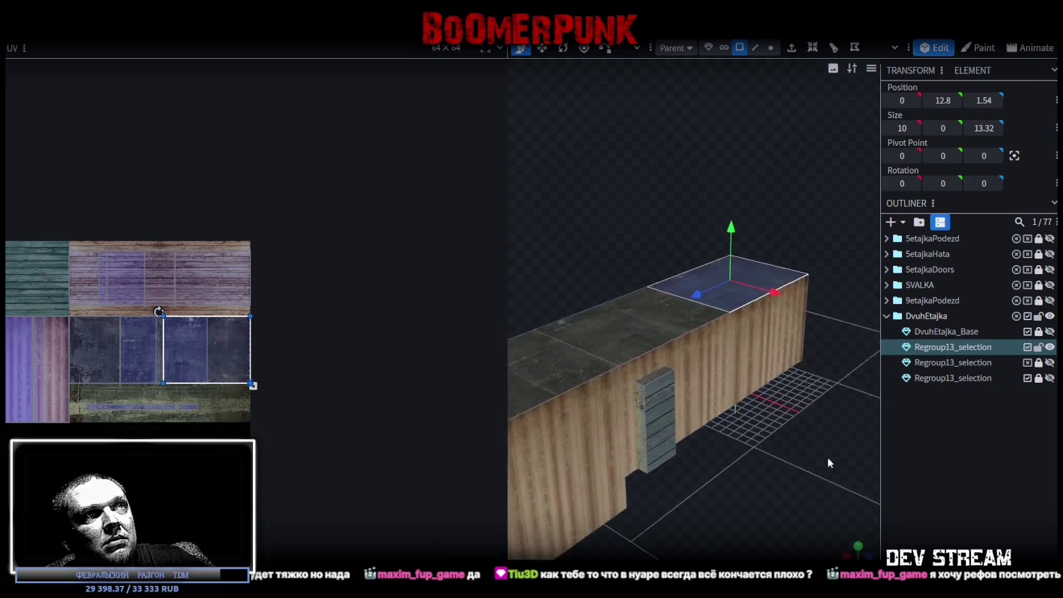
pyautogui.click(644, 423)
pyautogui.moveTo(759, 453)
pyautogui.mouseDown()
pyautogui.moveTo(570, 503)
pyautogui.moveTo(647, 416)
pyautogui.mouseUp()
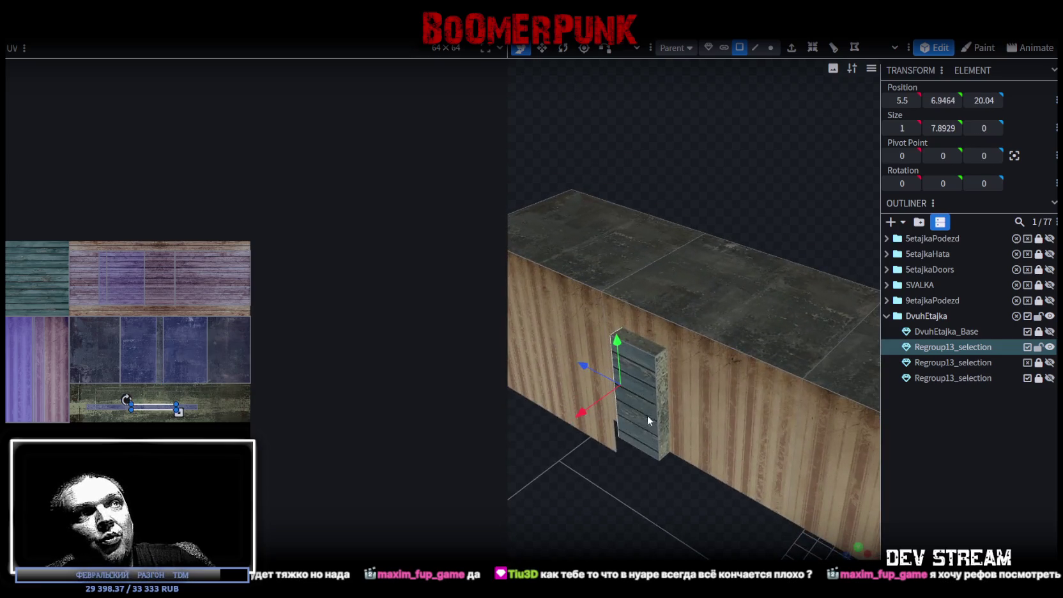
# Slide the plank door panel along the wall toward the wall's end
pyautogui.moveTo(617, 474)
pyautogui.mouseDown()
pyautogui.moveTo(717, 515)
pyautogui.moveTo(694, 486)
pyautogui.mouseUp()
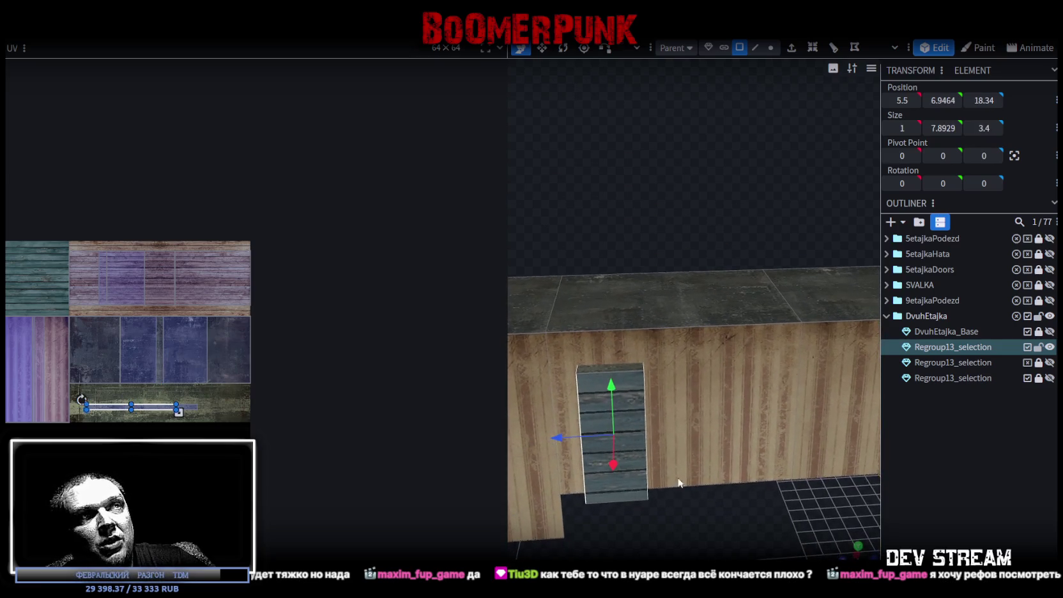
pyautogui.moveTo(563, 441); pyautogui.dragTo(667, 436)
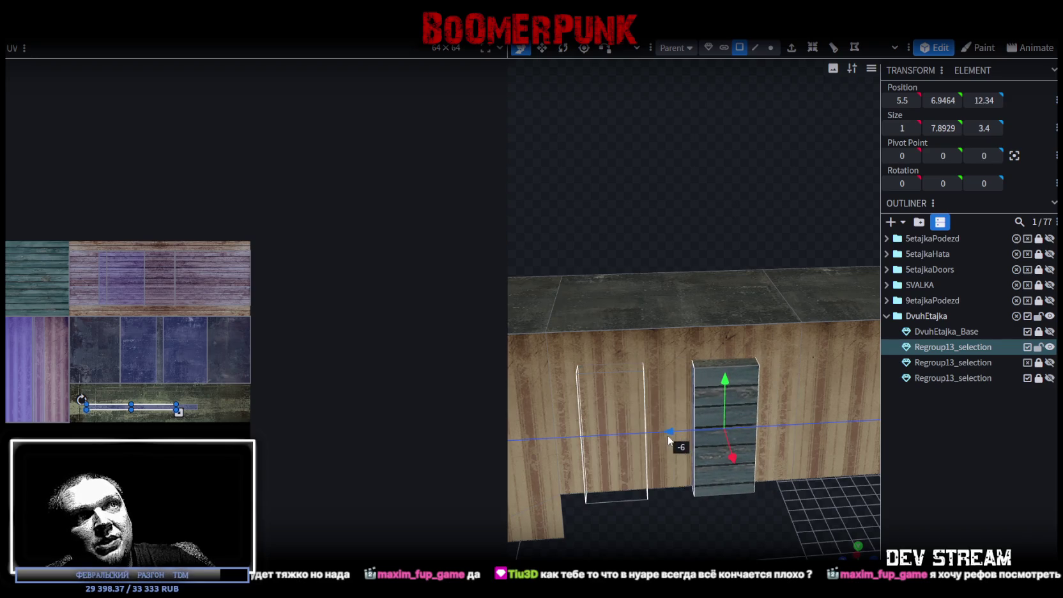
pyautogui.moveTo(704, 519)
pyautogui.mouseDown()
pyautogui.moveTo(687, 550)
pyautogui.moveTo(631, 458)
pyautogui.moveTo(605, 442)
pyautogui.moveTo(644, 335)
pyautogui.moveTo(589, 500)
pyautogui.moveTo(691, 477)
pyautogui.moveTo(743, 499)
pyautogui.moveTo(694, 493)
pyautogui.moveTo(689, 471)
pyautogui.mouseUp()
pyautogui.moveTo(638, 393); pyautogui.dragTo(658, 397)
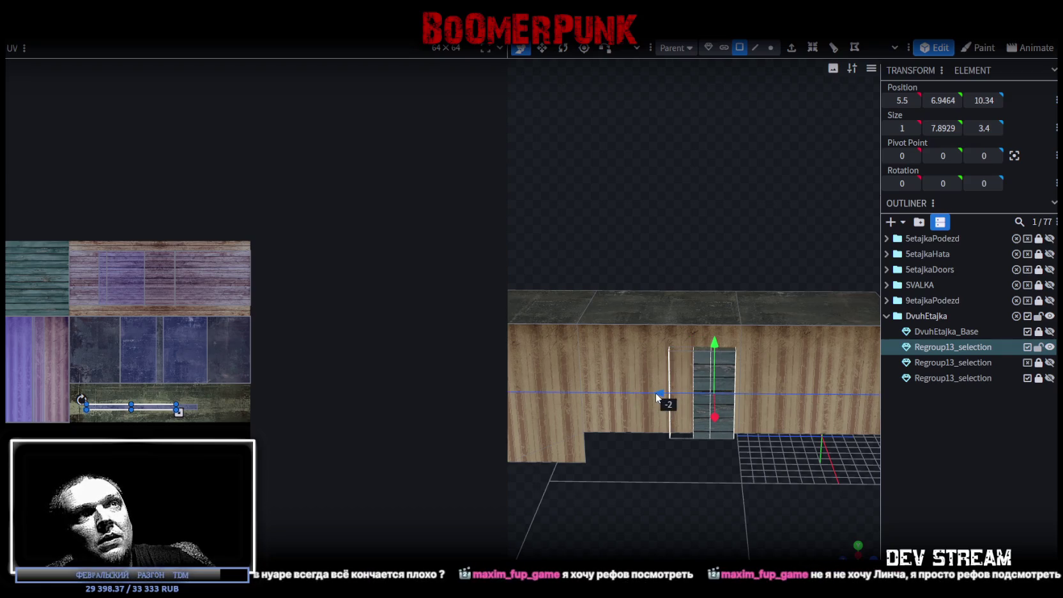
pyautogui.moveTo(658, 397)
pyautogui.mouseDown()
pyautogui.moveTo(724, 396)
pyautogui.moveTo(666, 451)
pyautogui.moveTo(669, 472)
pyautogui.moveTo(618, 480)
pyautogui.moveTo(650, 471)
pyautogui.moveTo(646, 416)
pyautogui.mouseUp()
pyautogui.moveTo(657, 365)
pyautogui.mouseDown()
pyautogui.moveTo(562, 529)
pyautogui.moveTo(683, 537)
pyautogui.moveTo(761, 362)
pyautogui.moveTo(732, 431)
pyautogui.moveTo(750, 369)
pyautogui.moveTo(790, 492)
pyautogui.moveTo(723, 506)
pyautogui.mouseUp()
# Select a panel face, shift it, and set its Position Z to 7, then 3.5
pyautogui.click(736, 344)
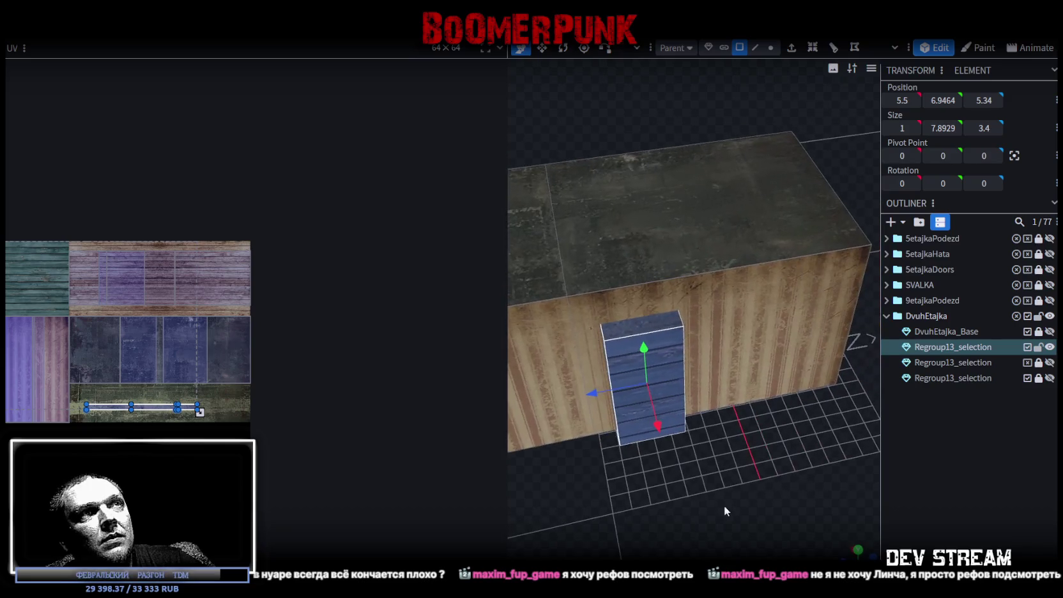
pyautogui.moveTo(663, 339)
pyautogui.mouseDown()
pyautogui.moveTo(709, 460)
pyautogui.moveTo(627, 393)
pyautogui.moveTo(609, 391)
pyautogui.mouseUp()
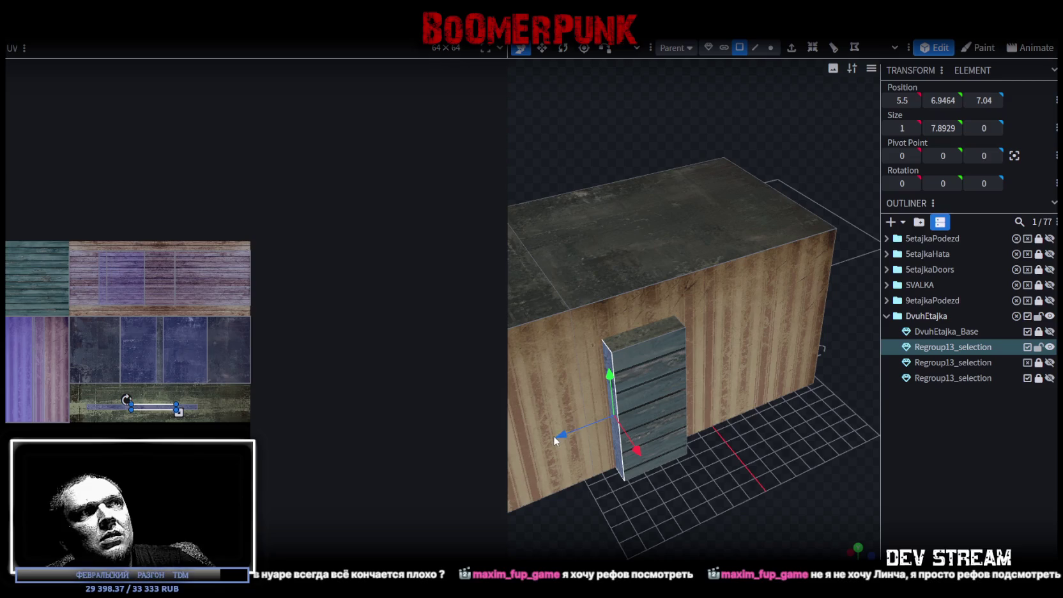
pyautogui.click(985, 101)
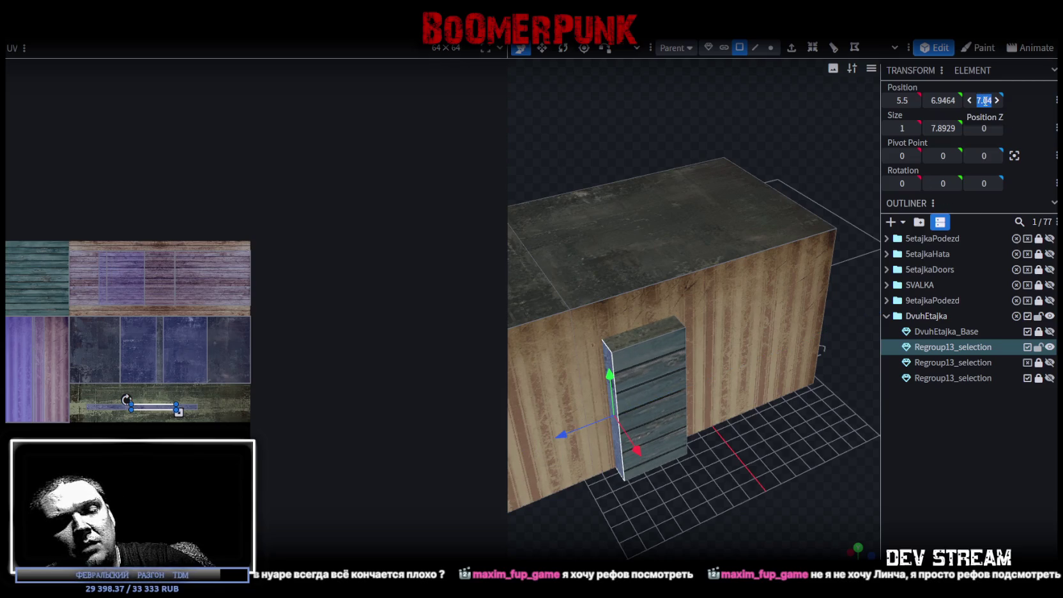
pyautogui.write('7')
pyautogui.press('Return')
pyautogui.moveTo(711, 518); pyautogui.dragTo(669, 410)
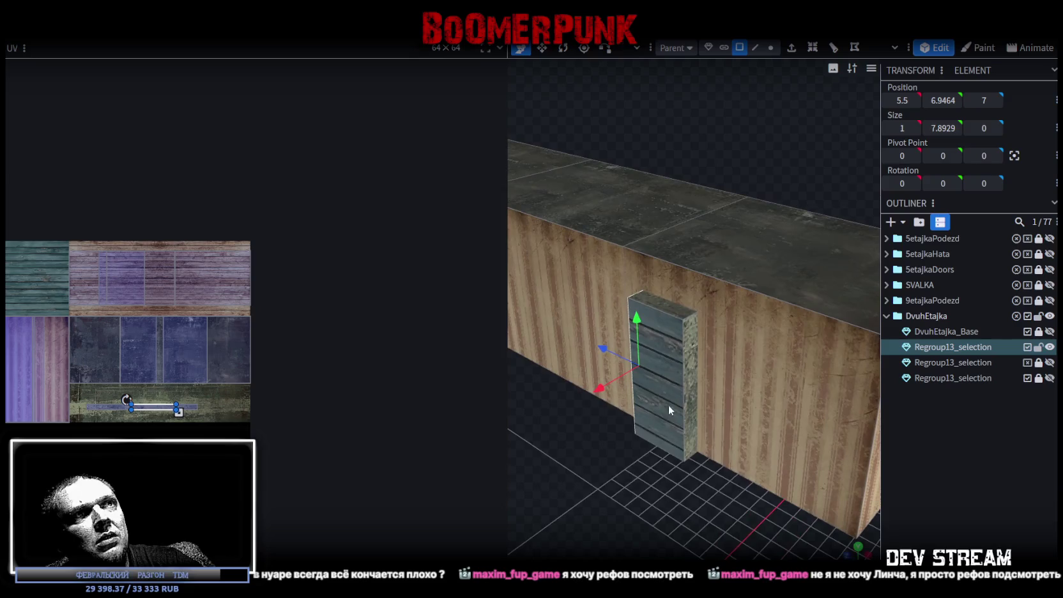
pyautogui.moveTo(636, 533); pyautogui.dragTo(862, 268)
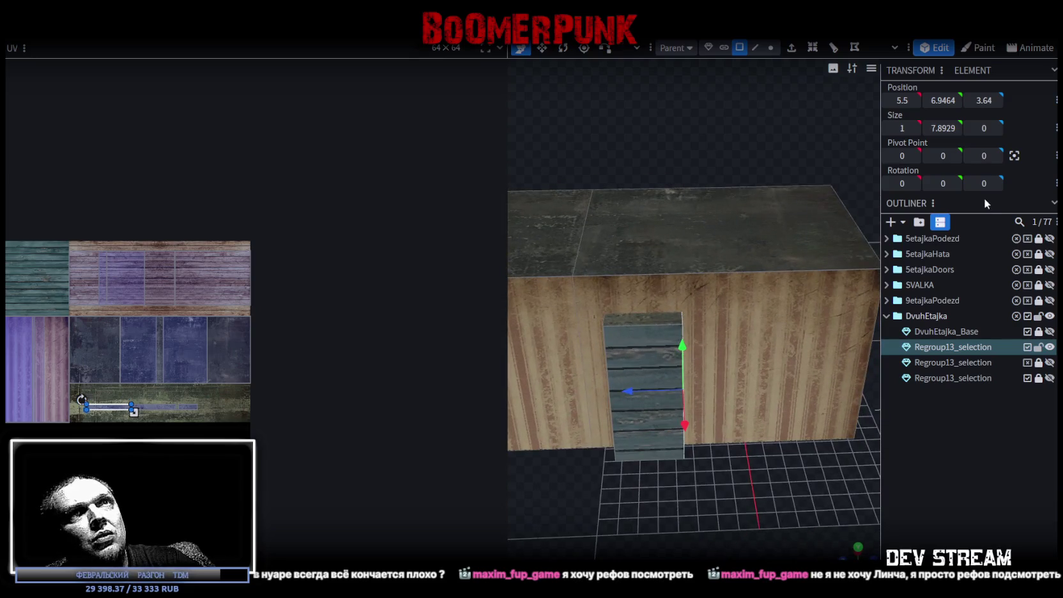
pyautogui.click(983, 100)
pyautogui.write('3.5')
pyautogui.press('Return')
# Set the panel's top face Position Y to 10, nudge it higher, and reselect the panel
pyautogui.moveTo(767, 525)
pyautogui.mouseDown()
pyautogui.moveTo(757, 507)
pyautogui.moveTo(811, 514)
pyautogui.mouseUp()
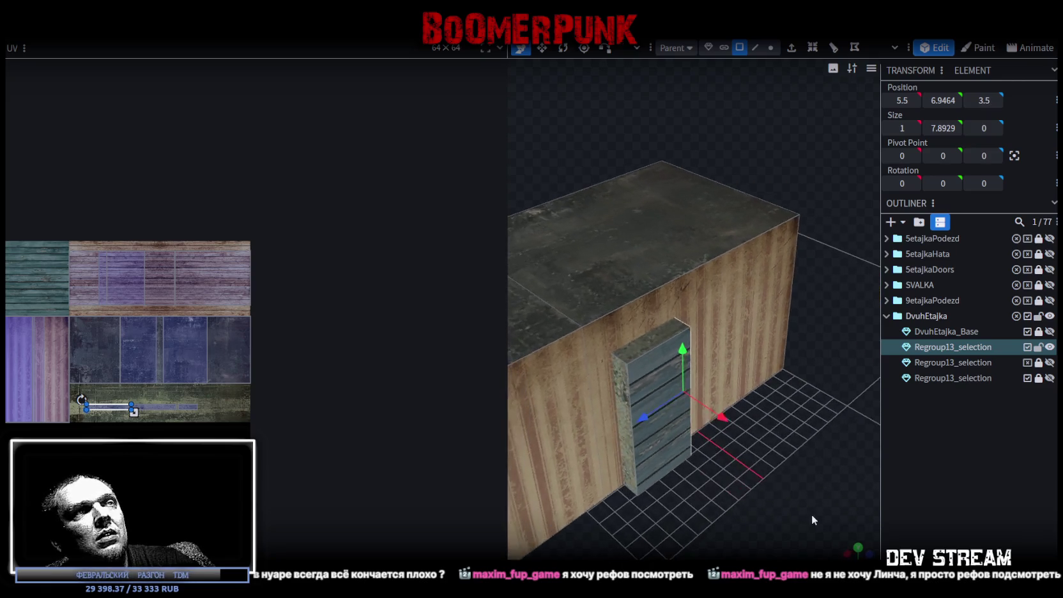
pyautogui.click(653, 344)
pyautogui.click(945, 102)
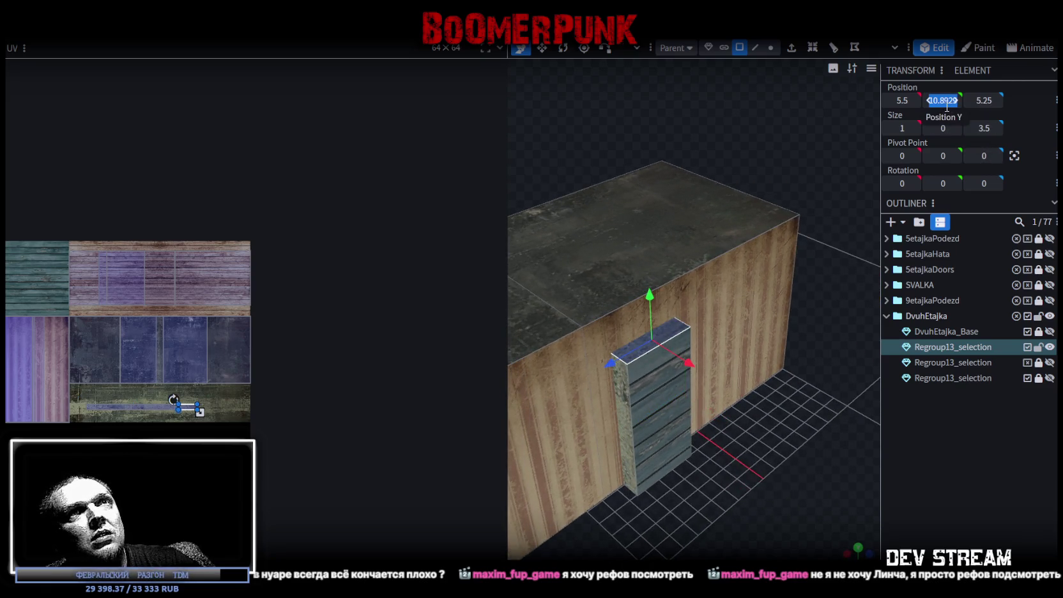
pyautogui.write('10')
pyautogui.press('Return')
pyautogui.moveTo(781, 524)
pyautogui.mouseDown()
pyautogui.moveTo(710, 439)
pyautogui.moveTo(796, 478)
pyautogui.mouseUp()
pyautogui.moveTo(665, 304); pyautogui.dragTo(671, 301)
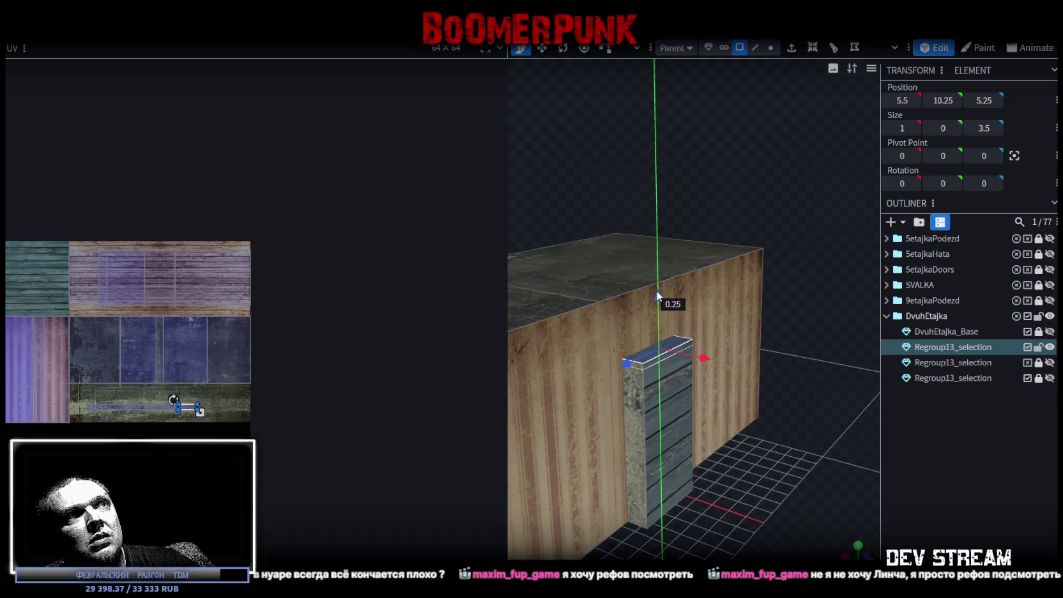
pyautogui.moveTo(775, 501); pyautogui.dragTo(766, 508)
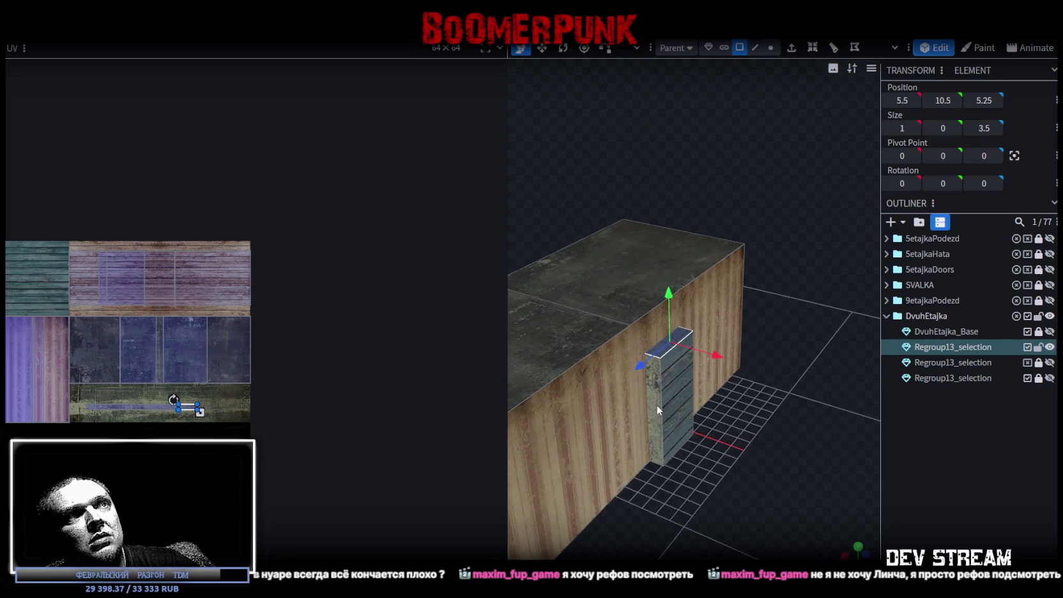
pyautogui.click(677, 391)
pyautogui.moveTo(727, 440); pyautogui.dragTo(596, 458)
pyautogui.moveTo(694, 361)
pyautogui.mouseDown()
pyautogui.moveTo(746, 443)
pyautogui.moveTo(678, 422)
pyautogui.mouseUp()
# Copy and paste the panel as a full mesh, slide it seven units along the wall, widen it to 10.5
pyautogui.rightClick(677, 423)
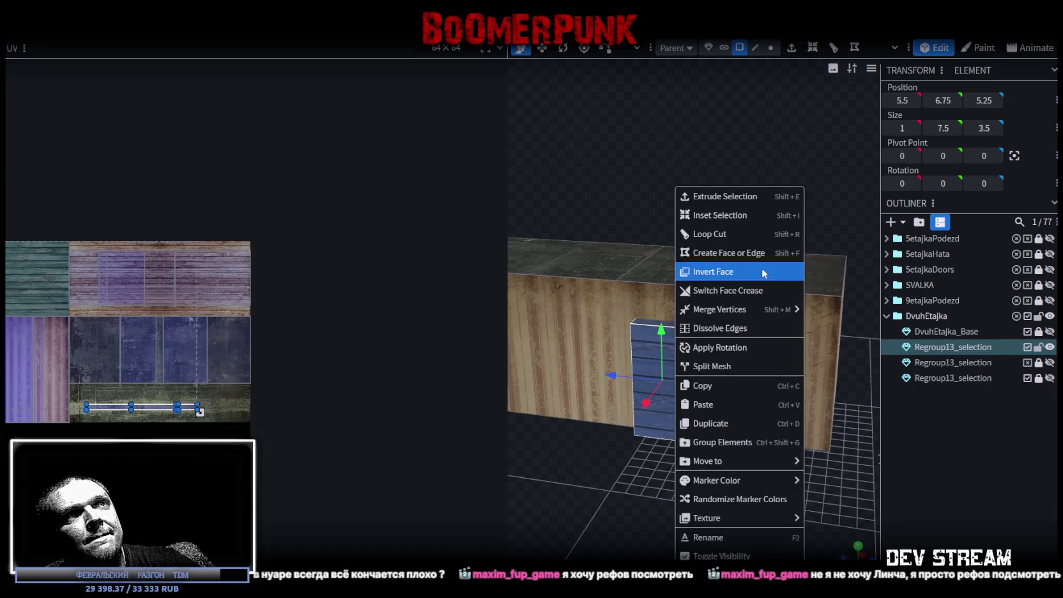
pyautogui.click(716, 390)
pyautogui.rightClick(665, 422)
pyautogui.click(710, 406)
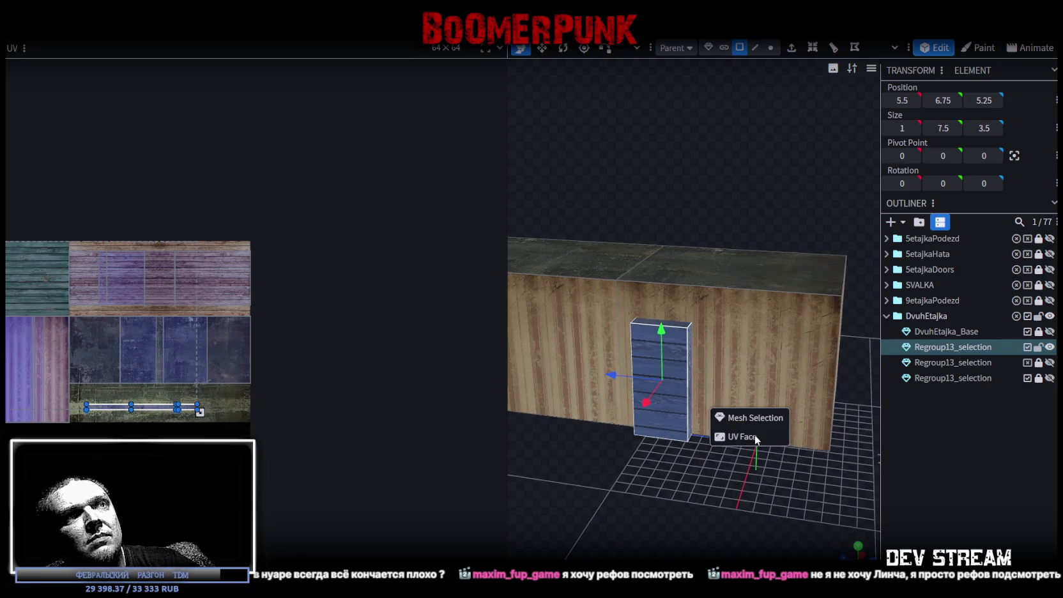
pyautogui.click(741, 417)
pyautogui.moveTo(615, 375); pyautogui.dragTo(733, 397)
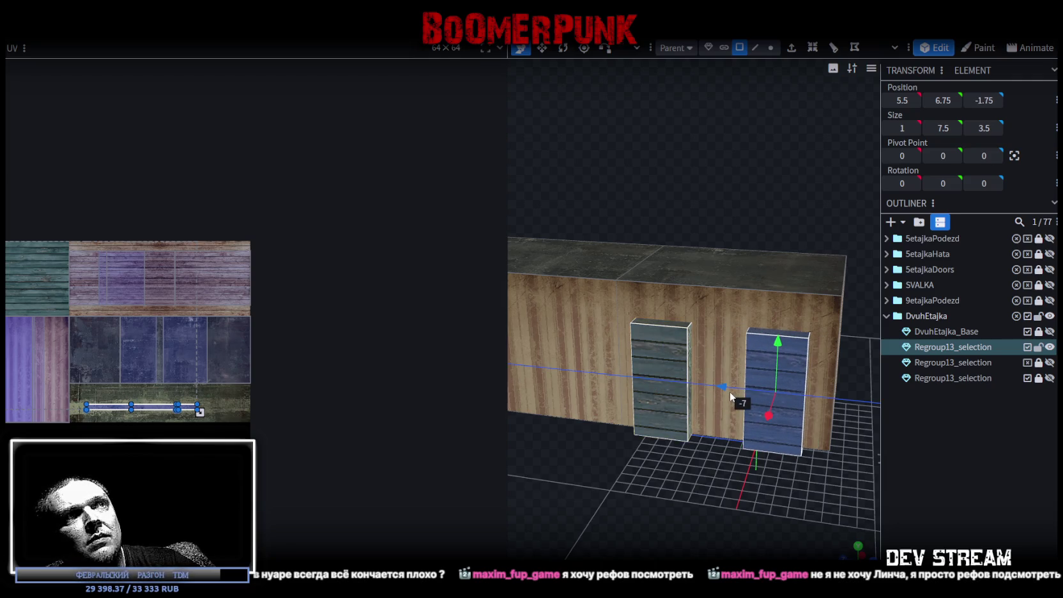
pyautogui.moveTo(748, 438); pyautogui.dragTo(713, 369, button='middle')
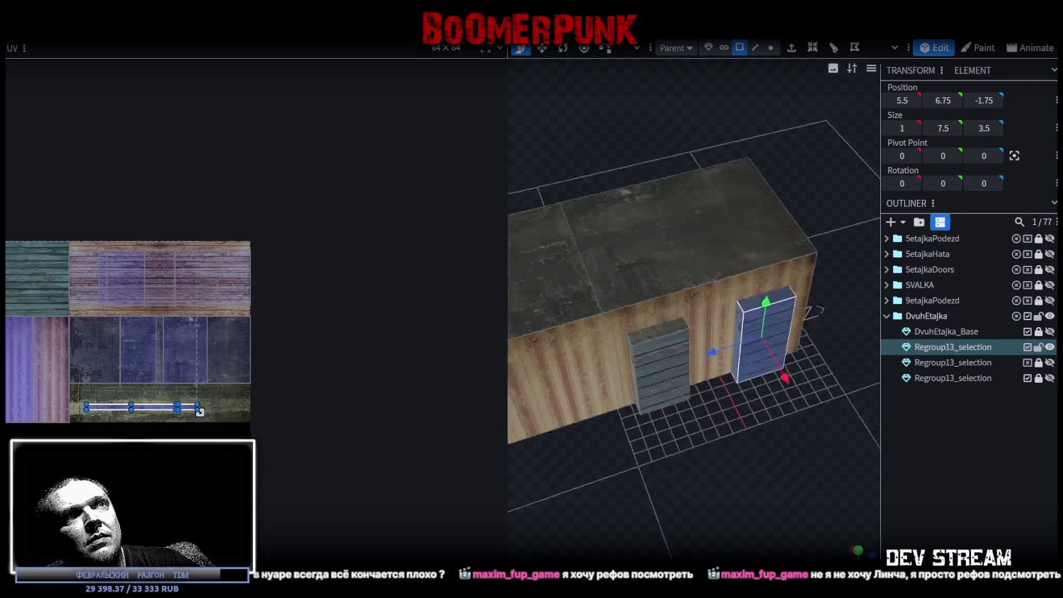
pyautogui.hotkey('ctrl', 'z')
pyautogui.moveTo(660, 420)
pyautogui.mouseDown(button='middle')
pyautogui.moveTo(591, 460)
pyautogui.moveTo(636, 377)
pyautogui.mouseUp(button='middle')
pyautogui.hotkey('ctrl', 'z')
pyautogui.moveTo(632, 506)
pyautogui.mouseDown(button='middle')
pyautogui.moveTo(768, 393)
pyautogui.moveTo(785, 488)
pyautogui.mouseUp(button='middle')
# Copy the wide panel's faces, paste only the texture mapping, and flip the UV along X
pyautogui.rightClick(670, 450)
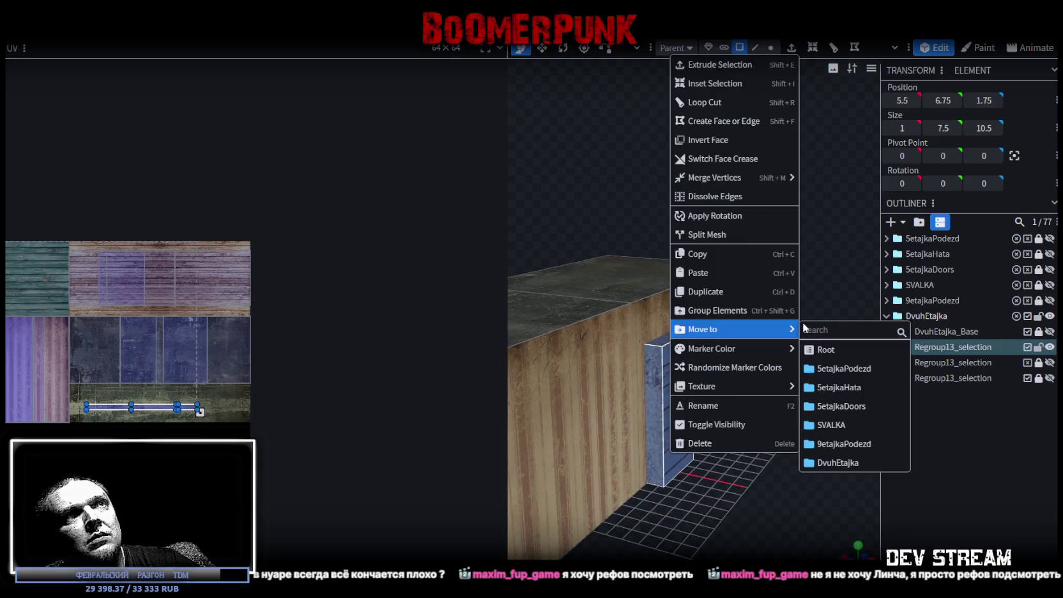
pyautogui.click(705, 255)
pyautogui.rightClick(682, 462)
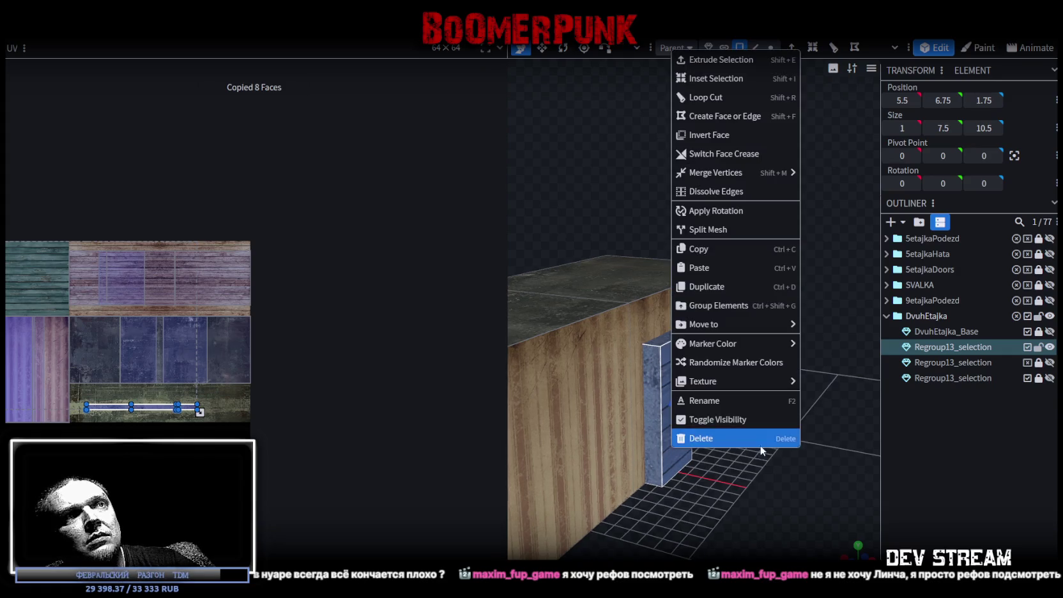
pyautogui.click(719, 269)
pyautogui.click(747, 298)
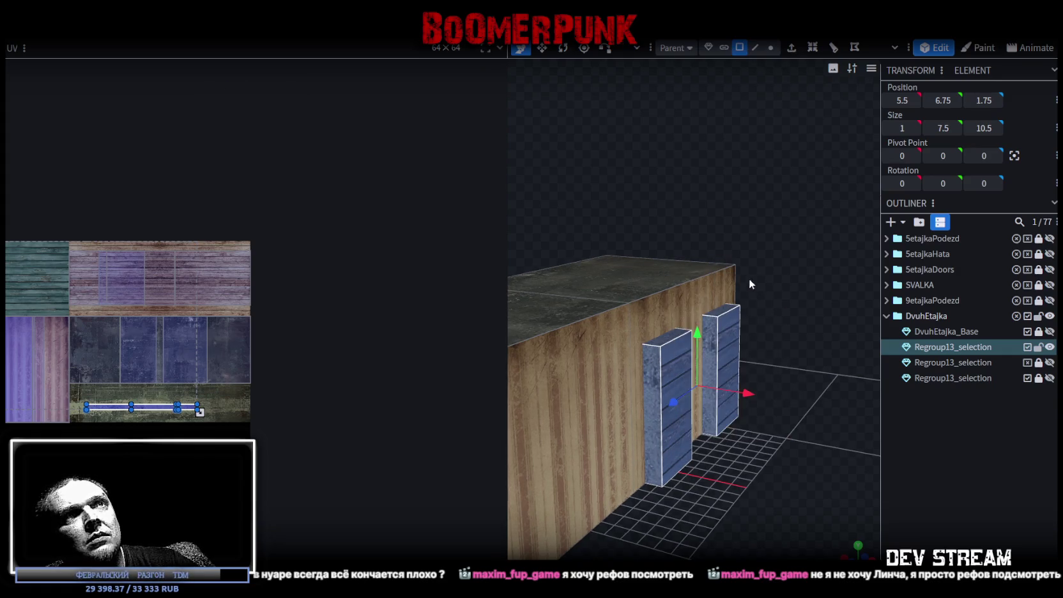
pyautogui.rightClick(134, 64)
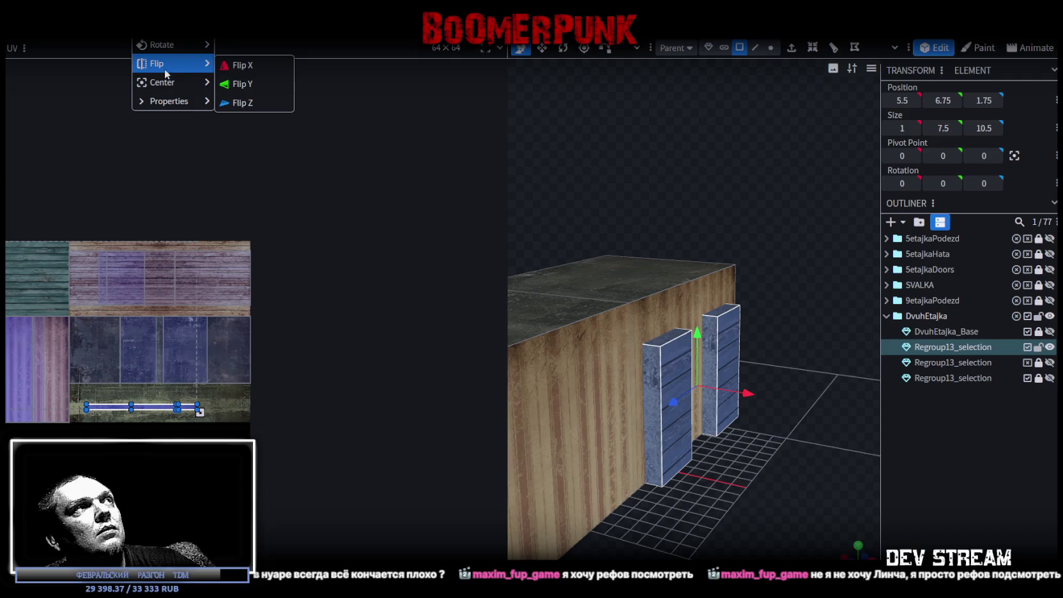
pyautogui.click(242, 64)
pyautogui.moveTo(694, 436)
pyautogui.mouseDown()
pyautogui.moveTo(687, 495)
pyautogui.moveTo(676, 432)
pyautogui.moveTo(678, 440)
pyautogui.mouseUp()
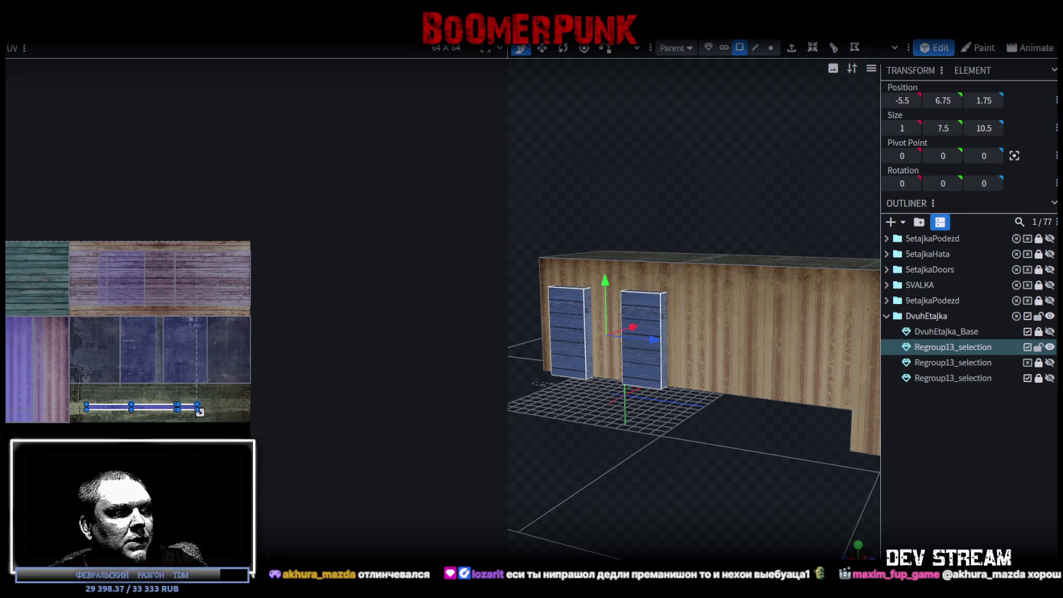
# Switch to Chrome showing the Kinopoisk page for Китайский квартал (1974)
pyautogui.hotkey('alt', 'Tab')
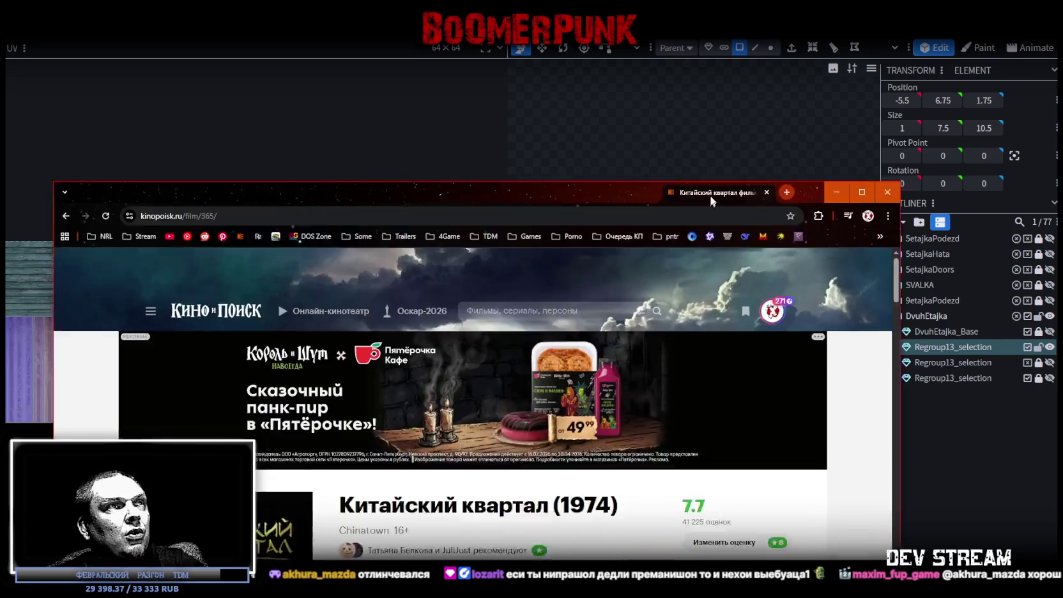
# Scroll through the Chinatown (1974) film details, then close Chrome to return to Blockbench
pyautogui.moveTo(710, 201); pyautogui.dragTo(764, 58)
pyautogui.scroll(-2, 268, 377)
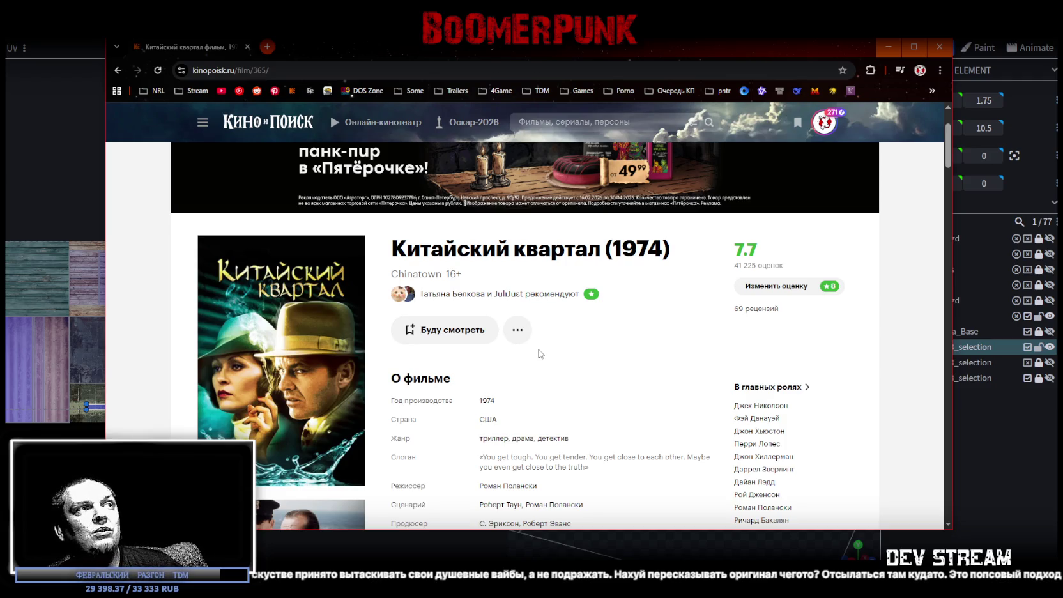
pyautogui.scroll(-1, 540, 355)
pyautogui.scroll(-1, 540, 356)
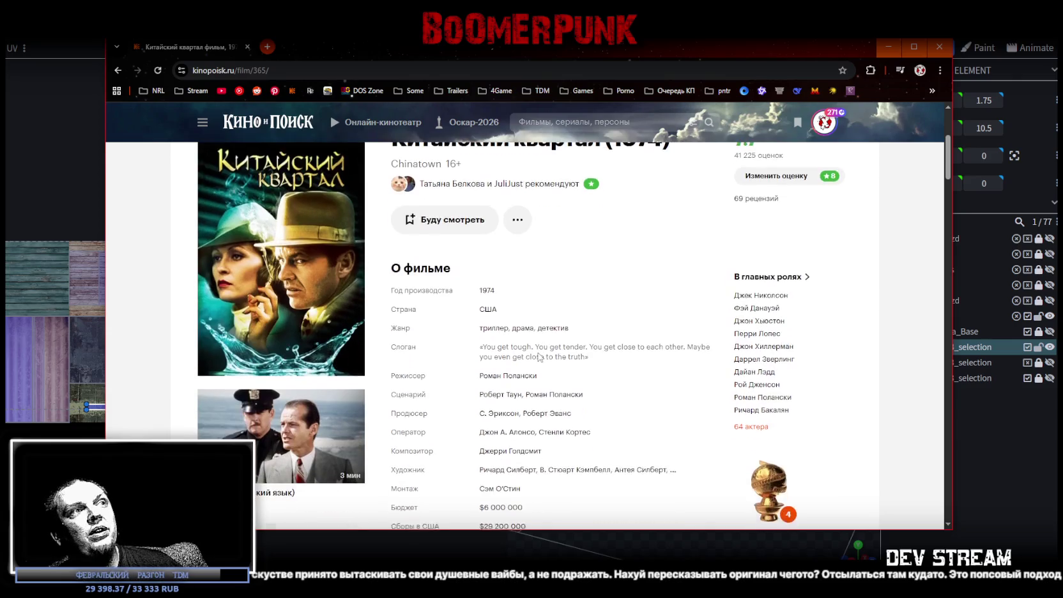
pyautogui.scroll(2, 559, 352)
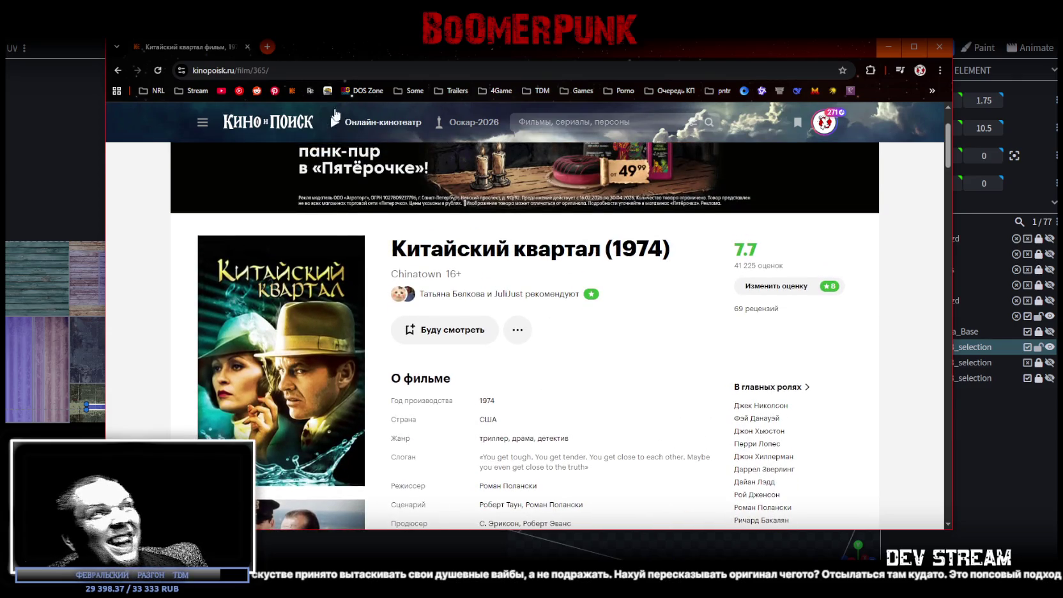
pyautogui.click(248, 46)
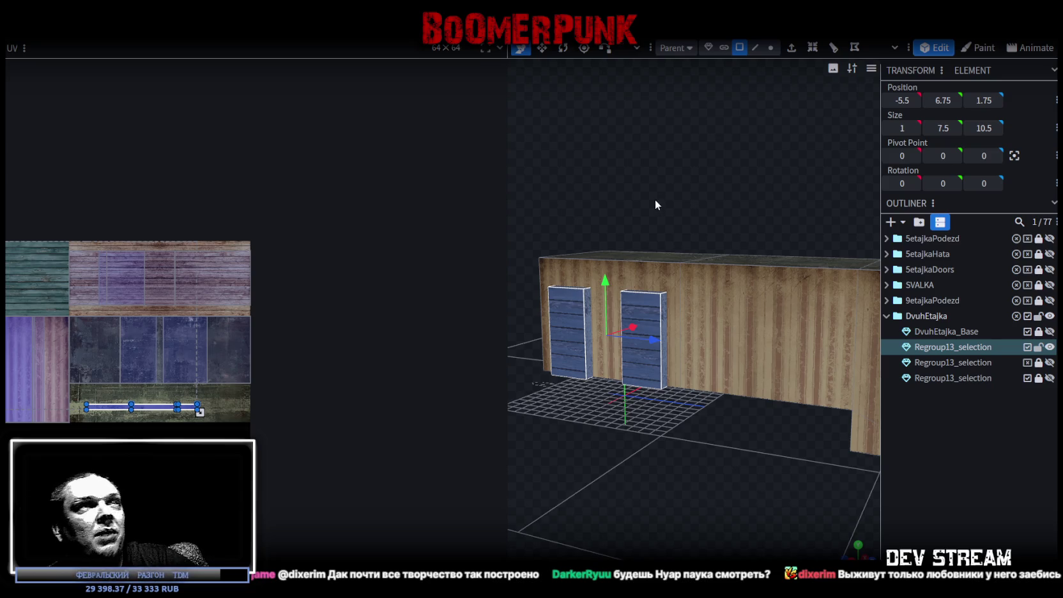
# Widen the 3D viewport and orbit around the building, selecting both door panels
pyautogui.moveTo(508, 184); pyautogui.dragTo(283, 182)
pyautogui.moveTo(513, 138)
pyautogui.mouseDown()
pyautogui.moveTo(715, 148)
pyautogui.moveTo(780, 366)
pyautogui.moveTo(652, 323)
pyautogui.moveTo(593, 326)
pyautogui.mouseUp()
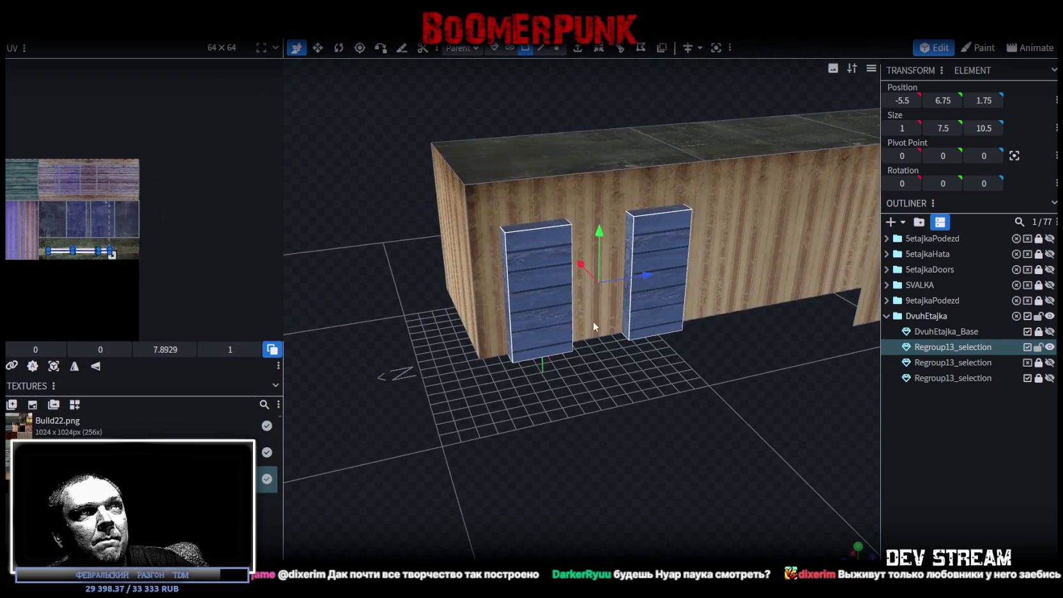
pyautogui.click(622, 342)
pyautogui.click(650, 294)
pyautogui.moveTo(649, 294)
pyautogui.mouseDown()
pyautogui.moveTo(773, 439)
pyautogui.moveTo(545, 275)
pyautogui.mouseUp()
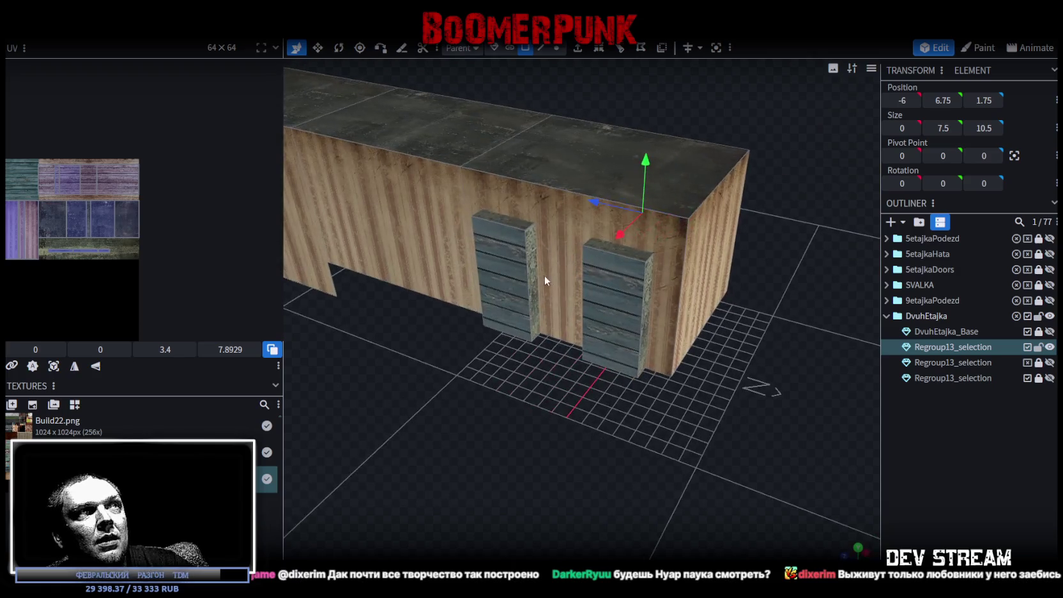
pyautogui.click(536, 276)
pyautogui.keyDown('shift'); pyautogui.click(600, 326); pyautogui.keyUp('shift')
# From beneath the building, Shift-select three faces of the long plank piece
pyautogui.moveTo(657, 383)
pyautogui.mouseDown()
pyautogui.moveTo(630, 268)
pyautogui.moveTo(646, 296)
pyautogui.moveTo(559, 381)
pyautogui.moveTo(679, 380)
pyautogui.moveTo(698, 397)
pyautogui.moveTo(720, 382)
pyautogui.moveTo(727, 292)
pyautogui.moveTo(601, 381)
pyautogui.mouseUp()
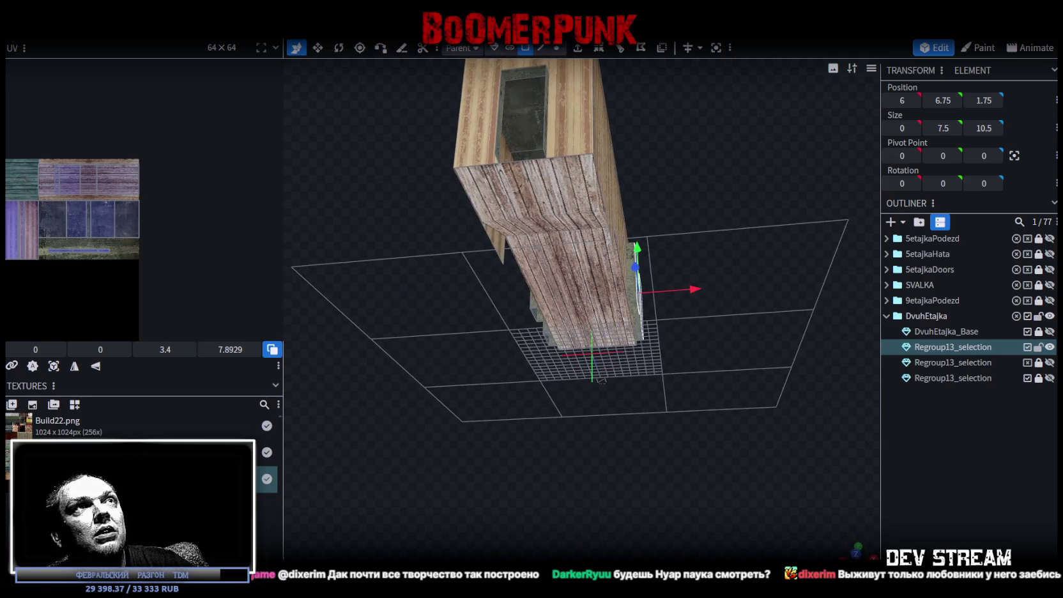
pyautogui.click(582, 220)
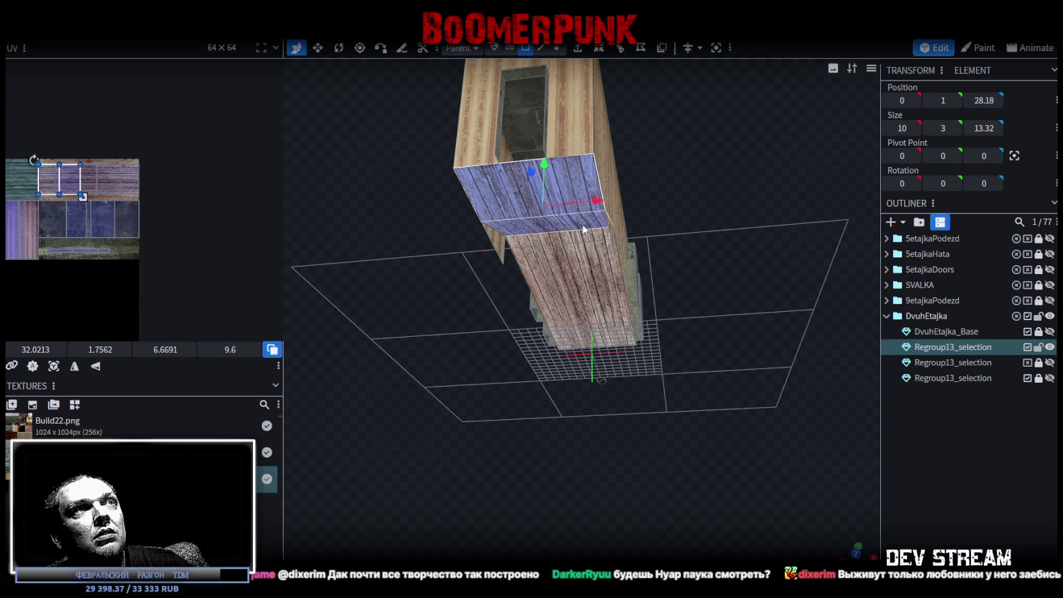
pyautogui.keyDown('shift'); pyautogui.click(575, 262); pyautogui.keyUp('shift')
pyautogui.keyDown('shift'); pyautogui.click(551, 326); pyautogui.keyUp('shift')
pyautogui.moveTo(742, 197)
pyautogui.mouseDown()
pyautogui.moveTo(678, 254)
pyautogui.moveTo(738, 174)
pyautogui.moveTo(591, 285)
pyautogui.mouseUp()
# Copy the selected plank faces, paste them as a new element, and hide the original Regroup13_selection
pyautogui.rightClick(592, 285)
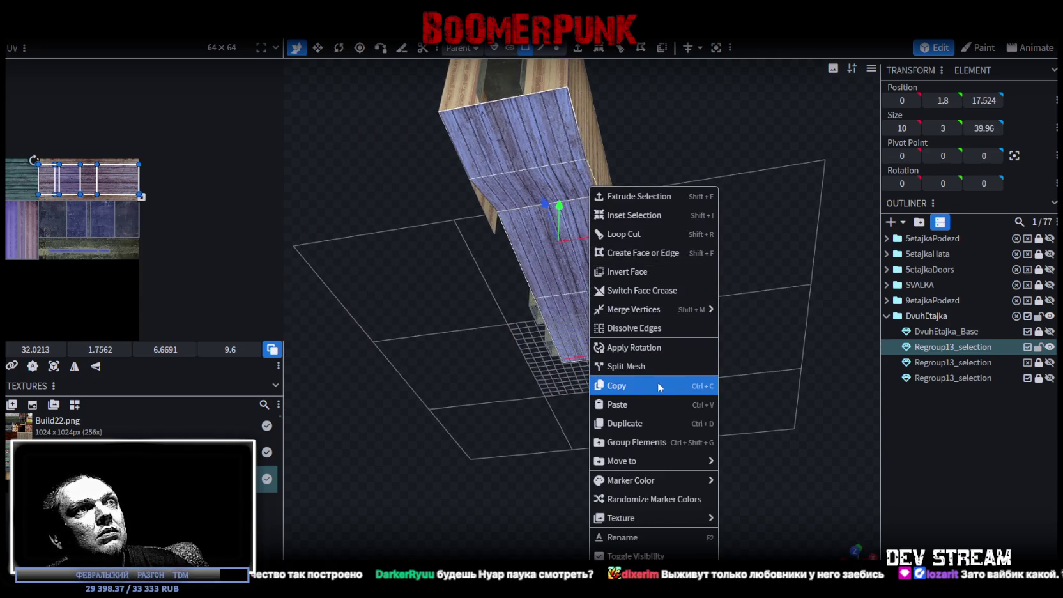
pyautogui.click(658, 385)
pyautogui.hotkey('ctrl', 'v')
pyautogui.click(1050, 348)
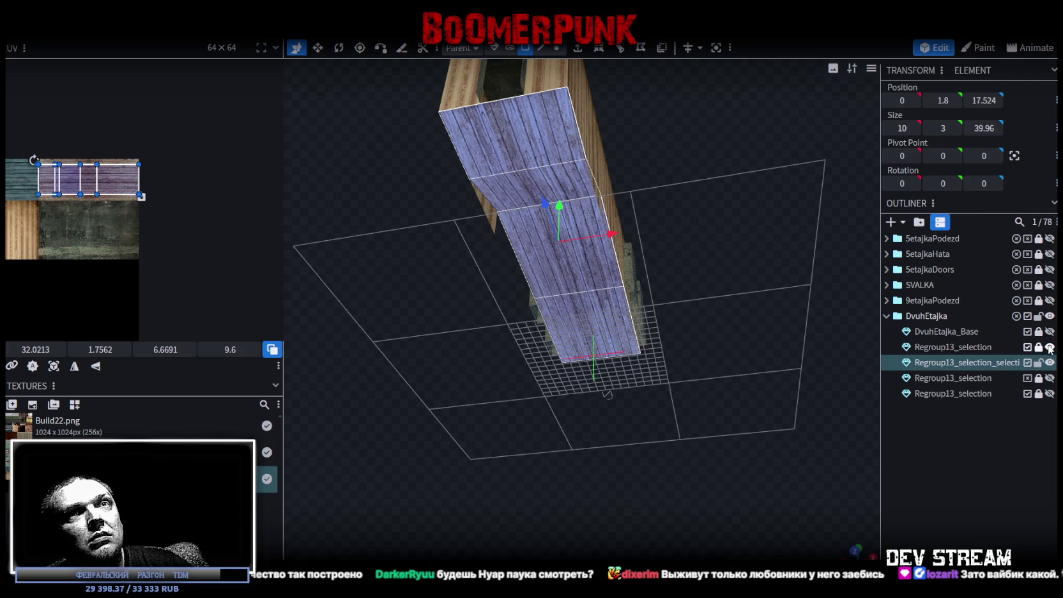
# Narrow the selection to the 10 × 3 × 6.66 sloped middle section and inspect the ramp
pyautogui.moveTo(691, 186)
pyautogui.mouseDown()
pyautogui.moveTo(702, 359)
pyautogui.moveTo(710, 264)
pyautogui.mouseUp()
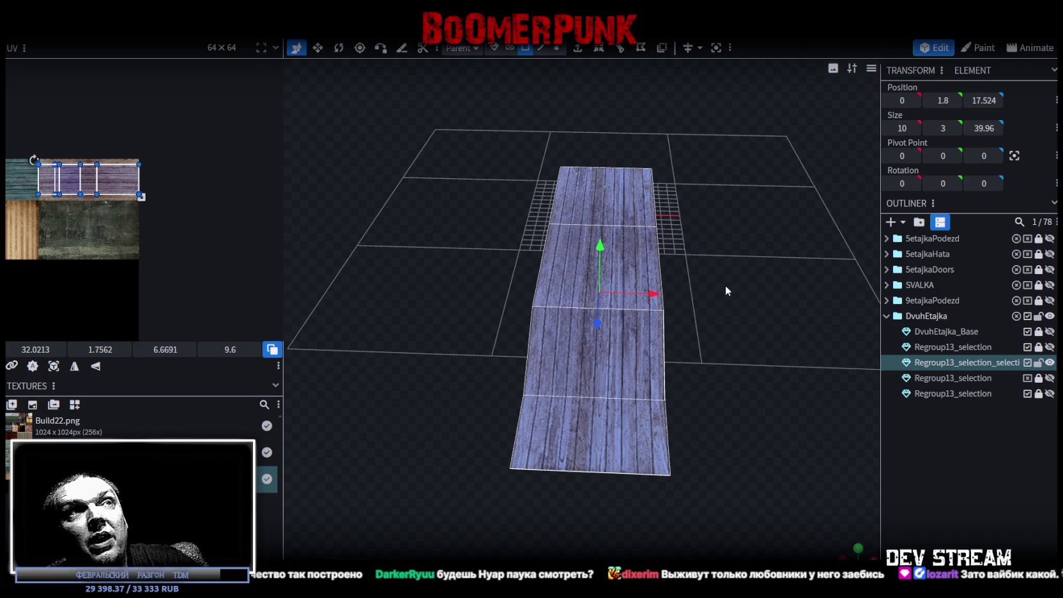
pyautogui.hotkey('ctrl', 'z')
pyautogui.moveTo(746, 342)
pyautogui.mouseDown()
pyautogui.moveTo(820, 343)
pyautogui.moveTo(760, 190)
pyautogui.moveTo(738, 194)
pyautogui.moveTo(748, 181)
pyautogui.mouseUp()
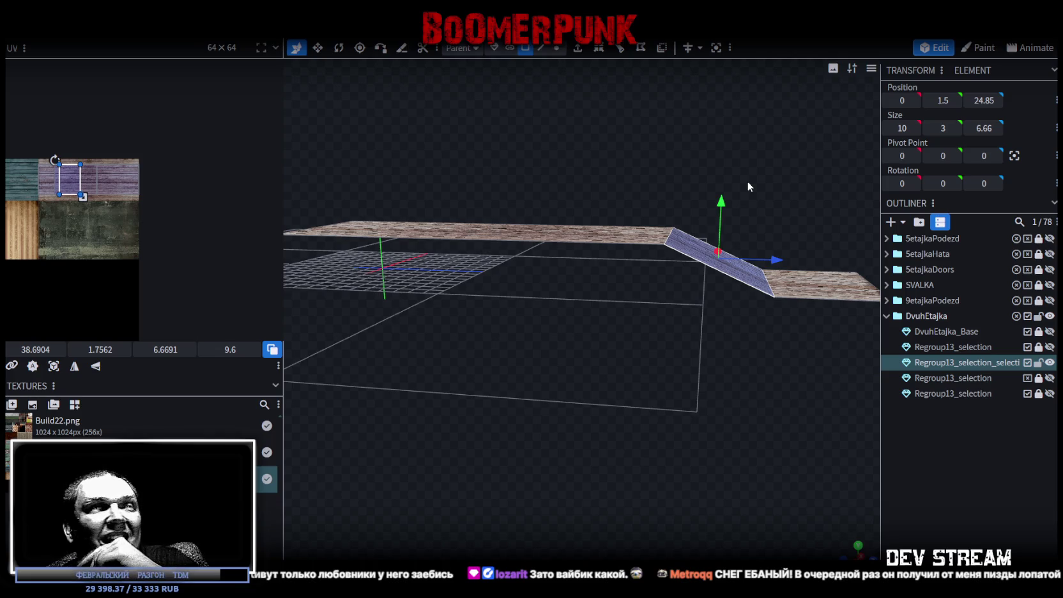
pyautogui.moveTo(748, 181)
pyautogui.mouseDown()
pyautogui.moveTo(627, 215)
pyautogui.moveTo(636, 251)
pyautogui.moveTo(648, 249)
pyautogui.mouseUp()
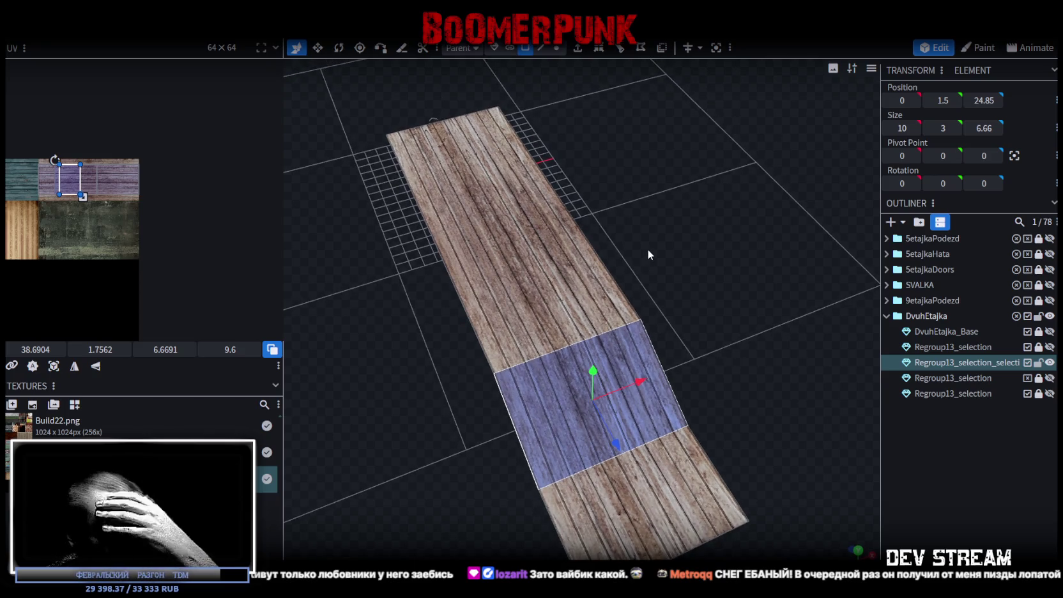
pyautogui.moveTo(648, 255); pyautogui.dragTo(650, 252)
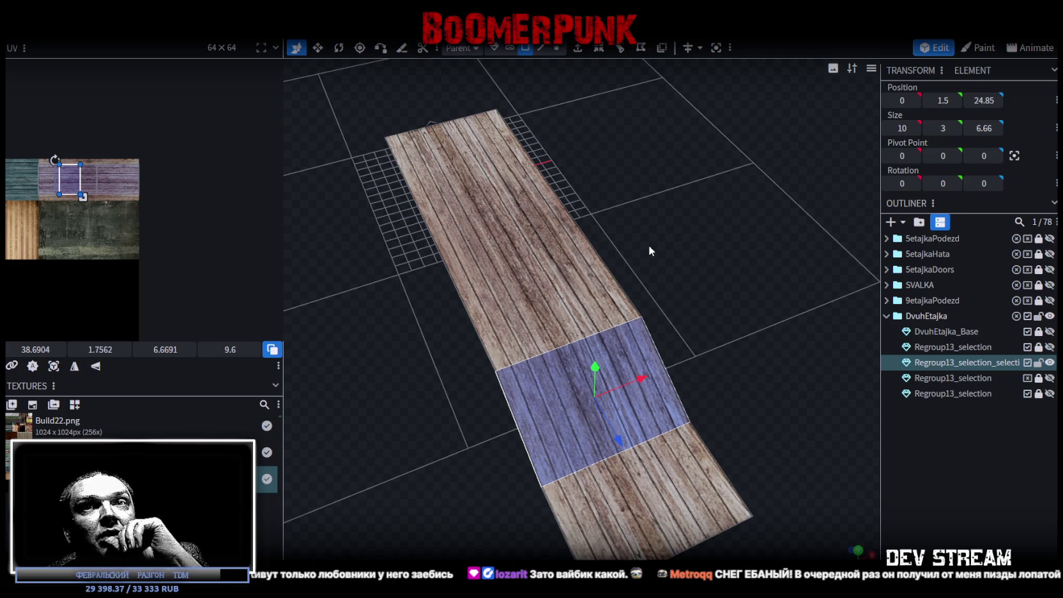
pyautogui.moveTo(653, 249); pyautogui.dragTo(681, 236)
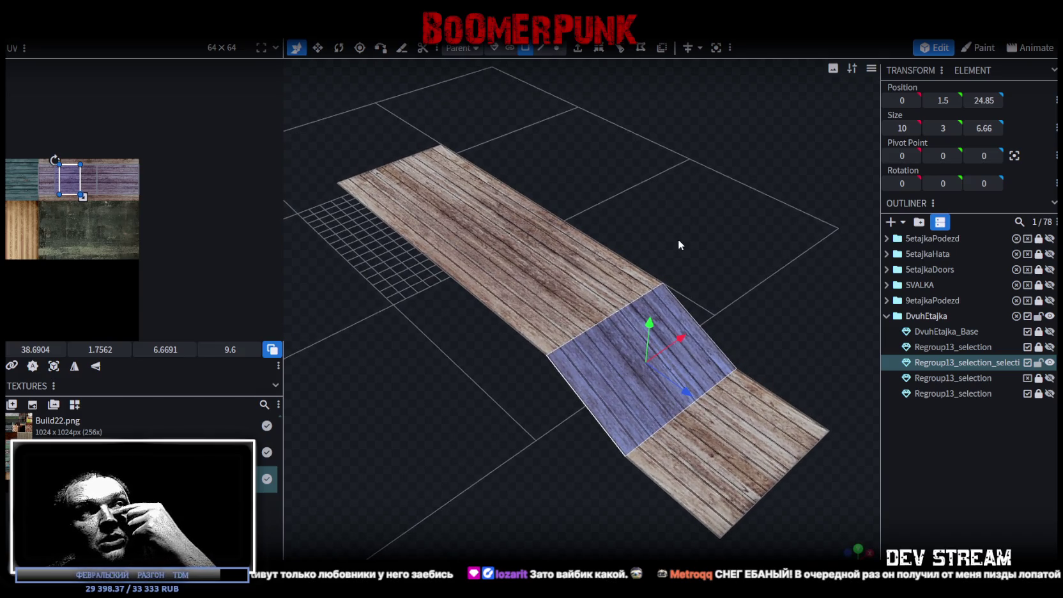
pyautogui.moveTo(678, 241); pyautogui.dragTo(671, 246)
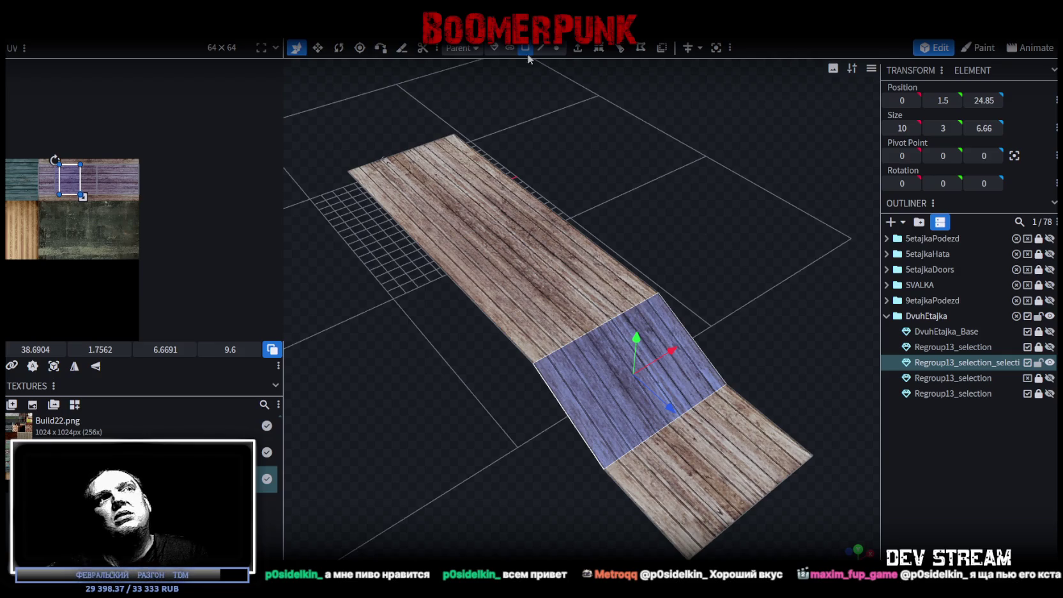
pyautogui.scroll(2, 703, 244)
pyautogui.click(769, 270)
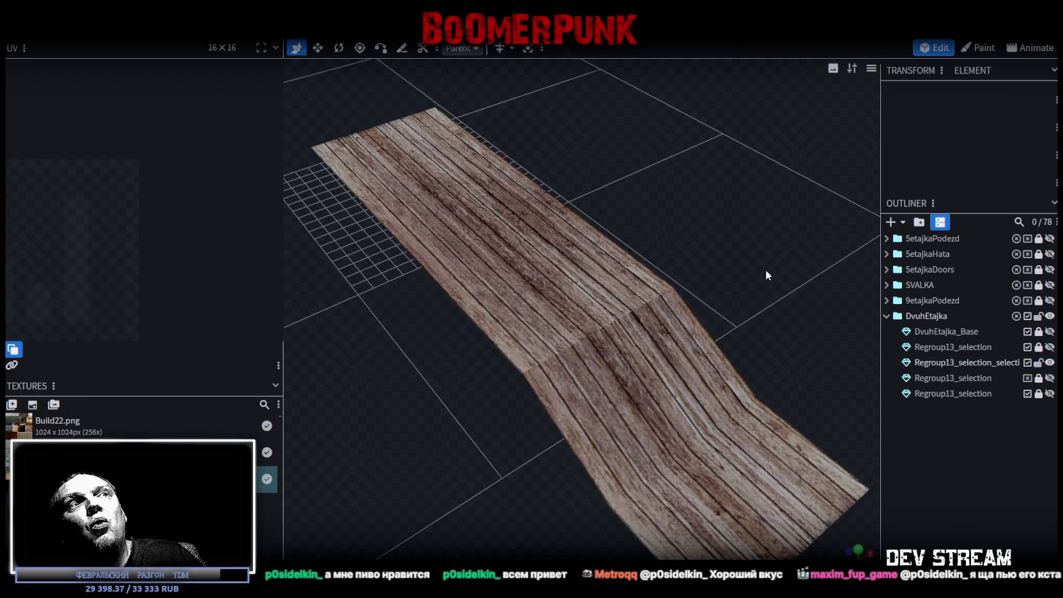
pyautogui.moveTo(769, 269); pyautogui.dragTo(584, 377)
pyautogui.click(584, 377)
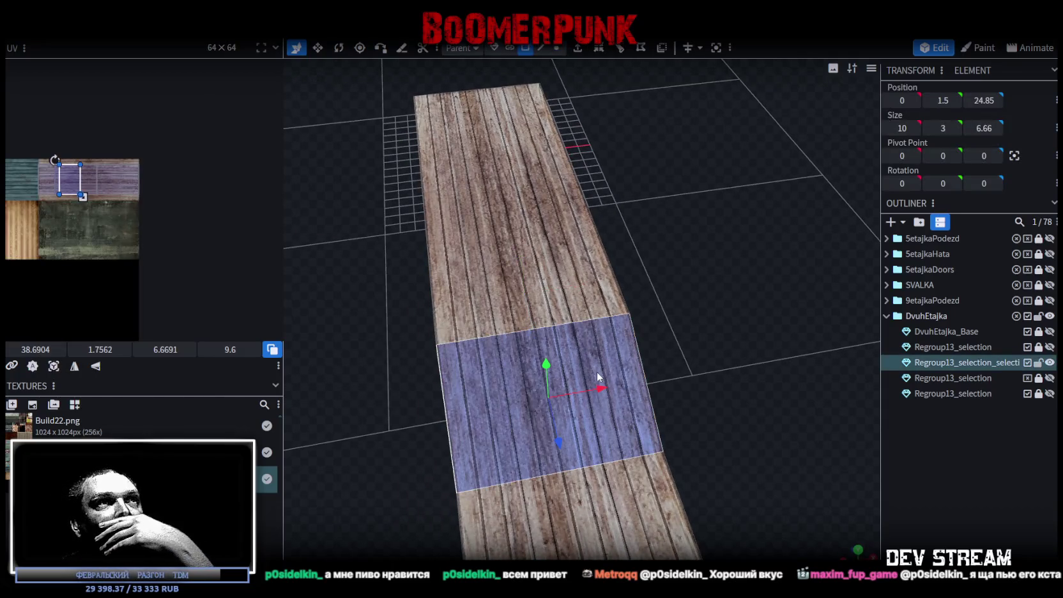
pyautogui.moveTo(671, 322); pyautogui.dragTo(679, 320)
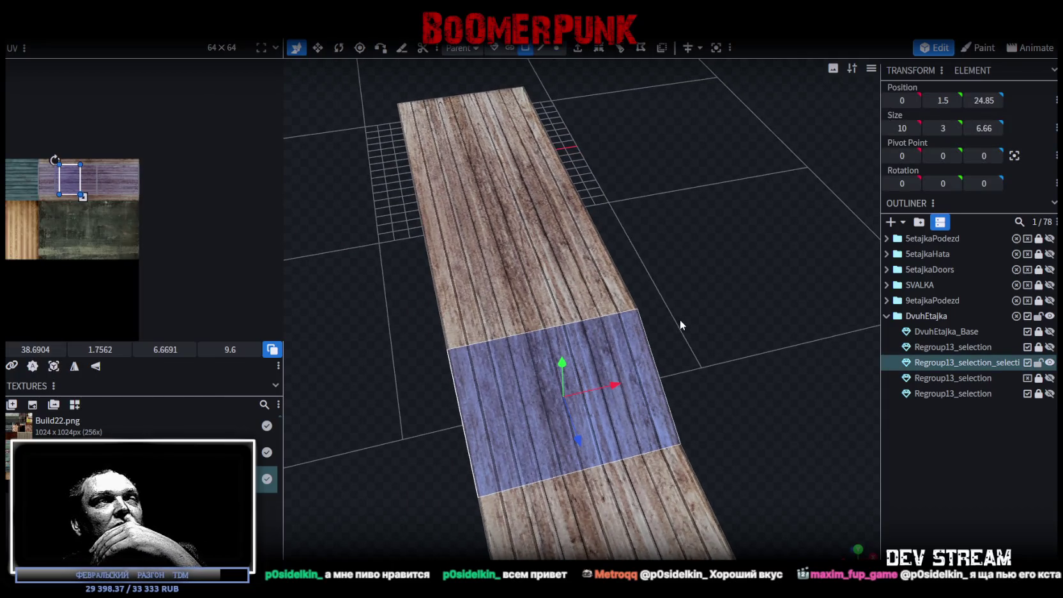
pyautogui.moveTo(681, 323); pyautogui.dragTo(680, 325)
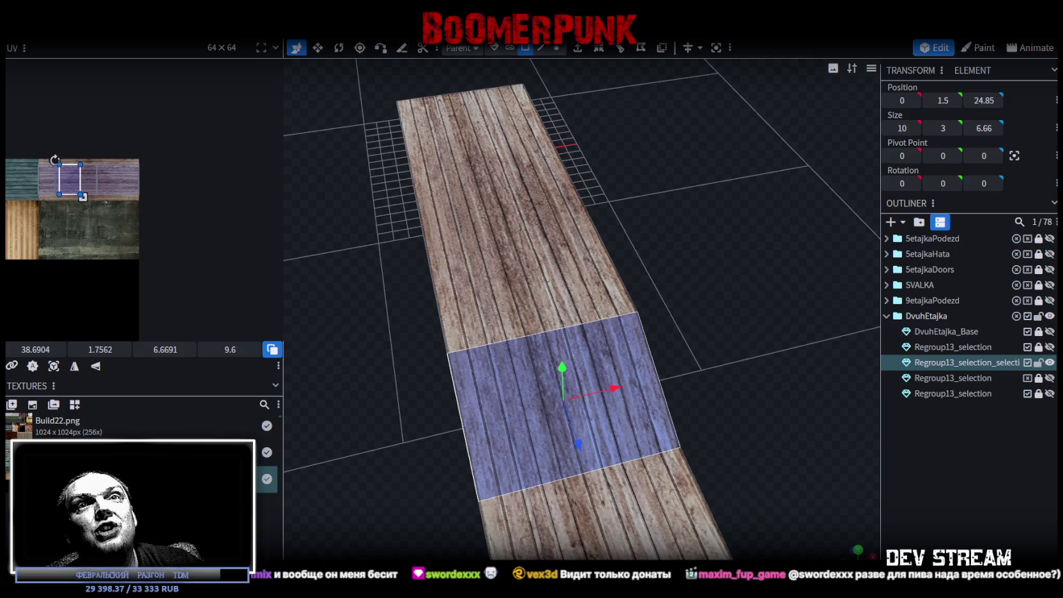
# Switch to the Twitch chat window, scroll back through earlier messages, then minimize it
pyautogui.hotkey('alt', 'Tab')
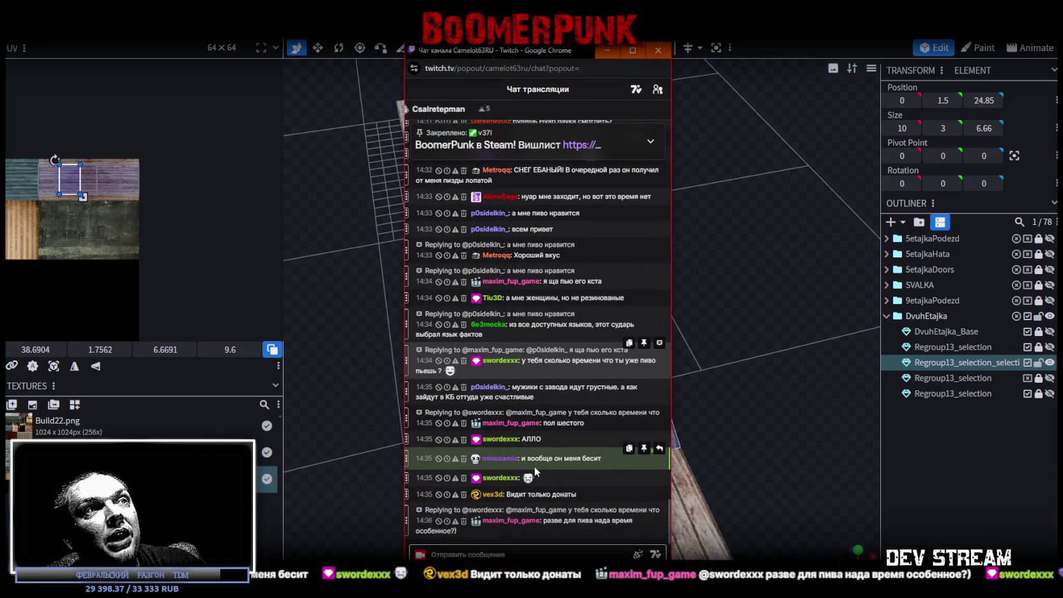
pyautogui.scroll(3, 577, 446)
pyautogui.scroll(4, 595, 437)
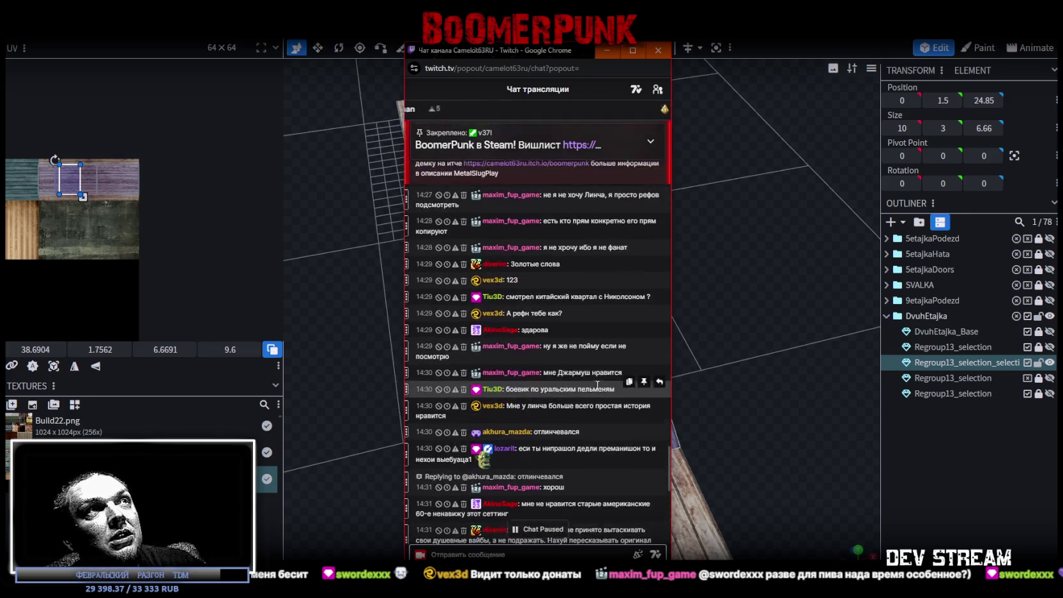
pyautogui.scroll(4, 597, 384)
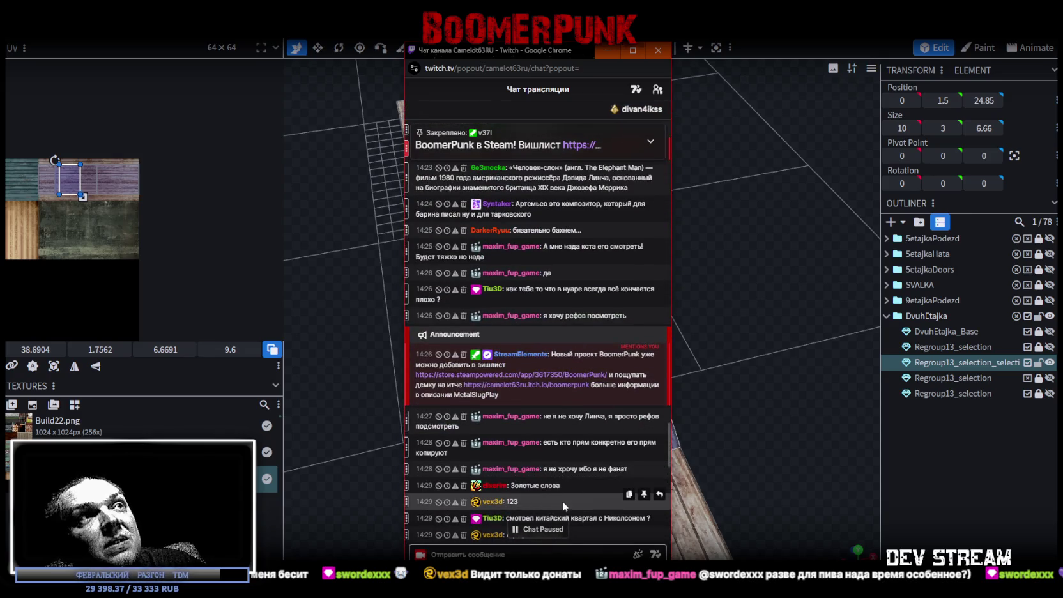
pyautogui.scroll(3, 562, 501)
pyautogui.scroll(3, 583, 494)
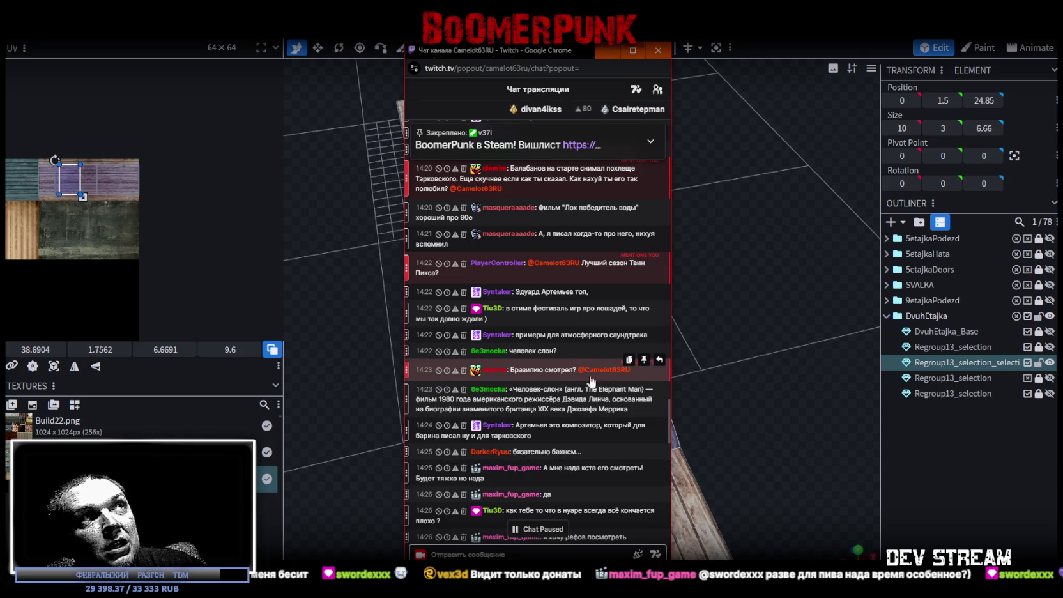
pyautogui.moveTo(532, 399)
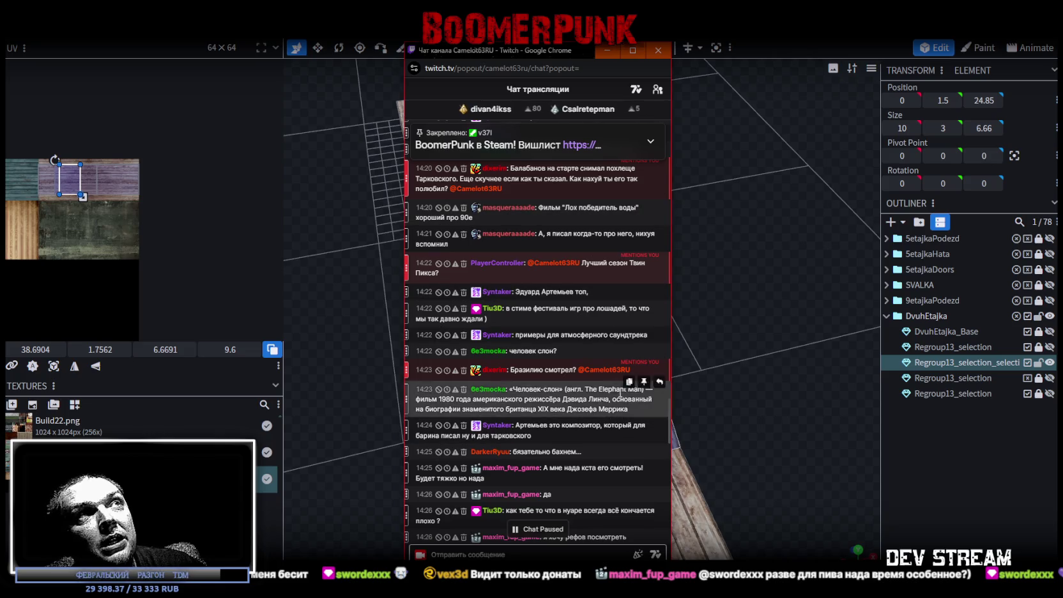
pyautogui.scroll(3, 572, 434)
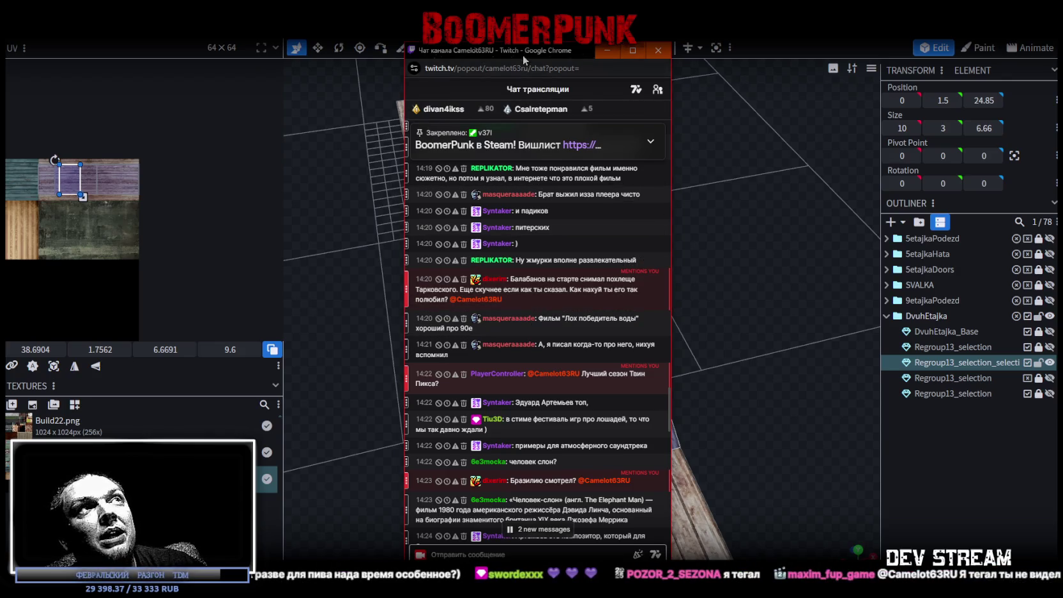
pyautogui.click(607, 49)
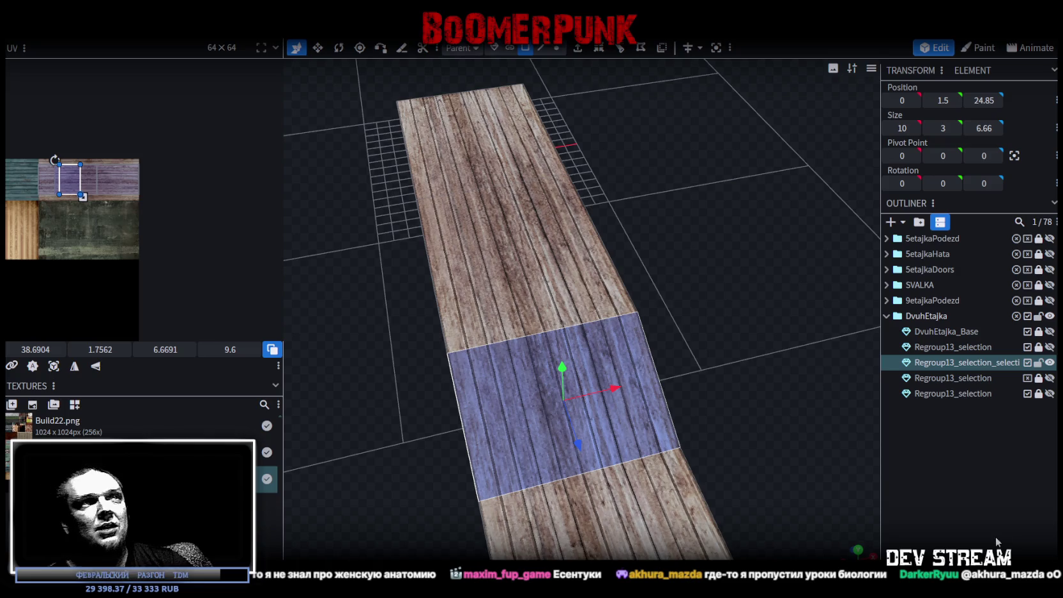
# Orbit around the plank strip to view its 10 × 3 × 6.66 sloped middle section
pyautogui.moveTo(722, 290)
pyautogui.mouseDown(button='middle')
pyautogui.moveTo(693, 318)
pyautogui.moveTo(564, 272)
pyautogui.moveTo(666, 284)
pyautogui.moveTo(584, 370)
pyautogui.mouseUp(button='middle')
pyautogui.press('Down')
pyautogui.hotkey('ctrl', 'z')
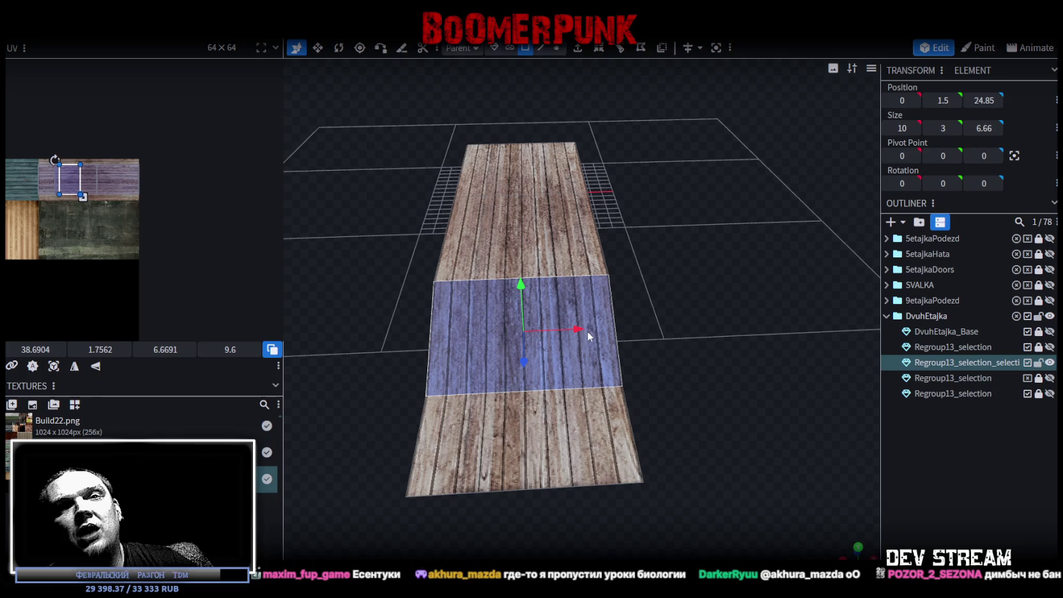
pyautogui.moveTo(649, 282); pyautogui.dragTo(636, 345, button='middle')
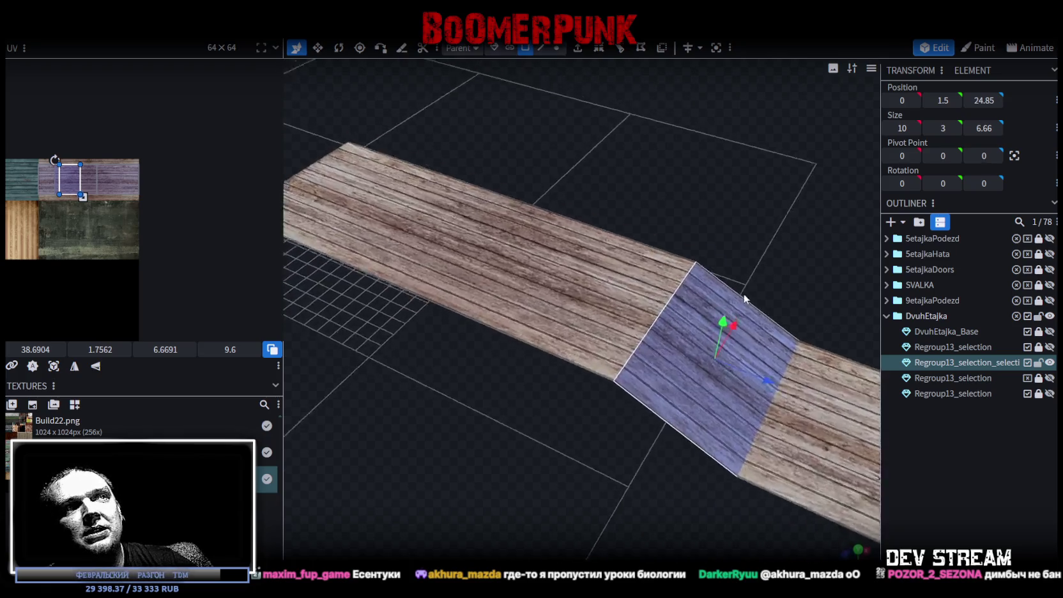
pyautogui.moveTo(588, 423)
pyautogui.mouseDown(button='middle')
pyautogui.moveTo(515, 450)
pyautogui.moveTo(531, 462)
pyautogui.moveTo(558, 422)
pyautogui.moveTo(529, 463)
pyautogui.mouseUp(button='middle')
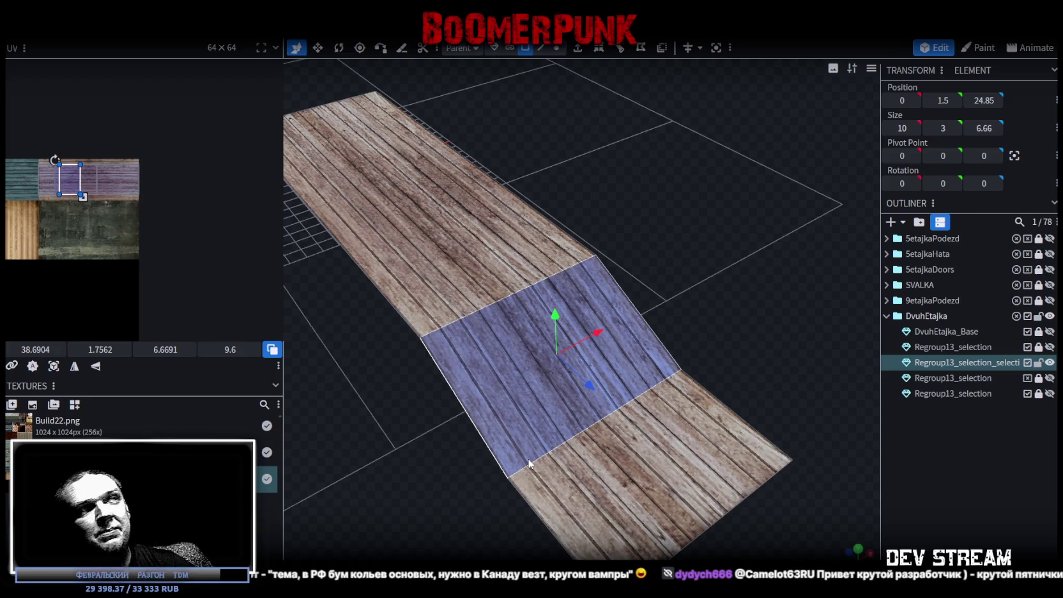
pyautogui.moveTo(531, 464)
pyautogui.mouseDown(button='middle')
pyautogui.moveTo(680, 277)
pyautogui.moveTo(556, 240)
pyautogui.moveTo(644, 362)
pyautogui.moveTo(694, 306)
pyautogui.moveTo(703, 338)
pyautogui.moveTo(558, 240)
pyautogui.moveTo(694, 150)
pyautogui.moveTo(585, 210)
pyautogui.moveTo(642, 276)
pyautogui.mouseUp(button='middle')
pyautogui.click(558, 240)
# Copy and paste the flat 10 × 0 × 13.32 plank section and raise the copy to 0, 8, 1.54
pyautogui.rightClick(623, 223)
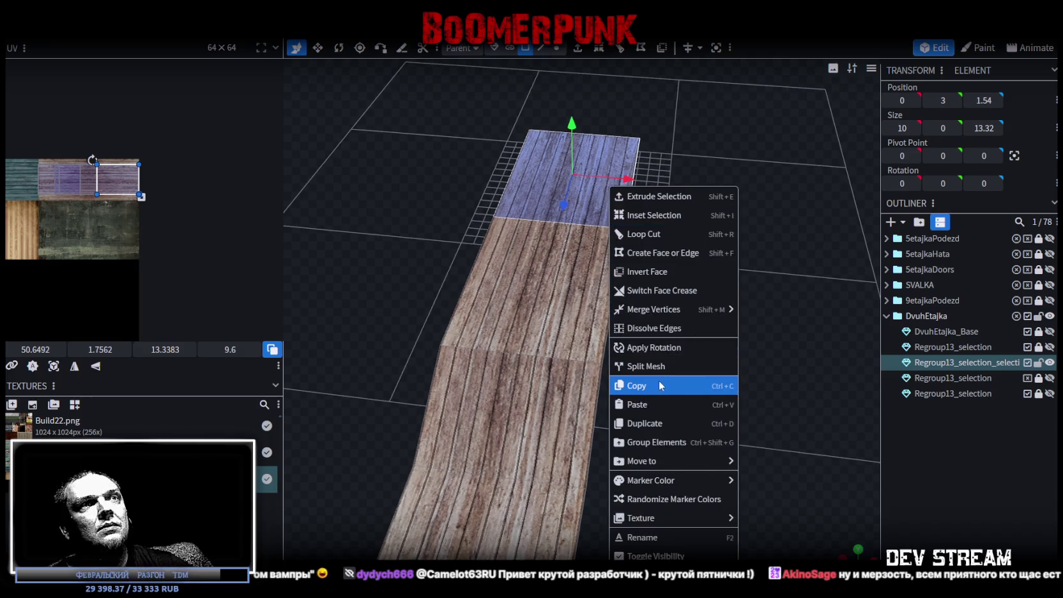
pyautogui.click(638, 387)
pyautogui.rightClick(610, 218)
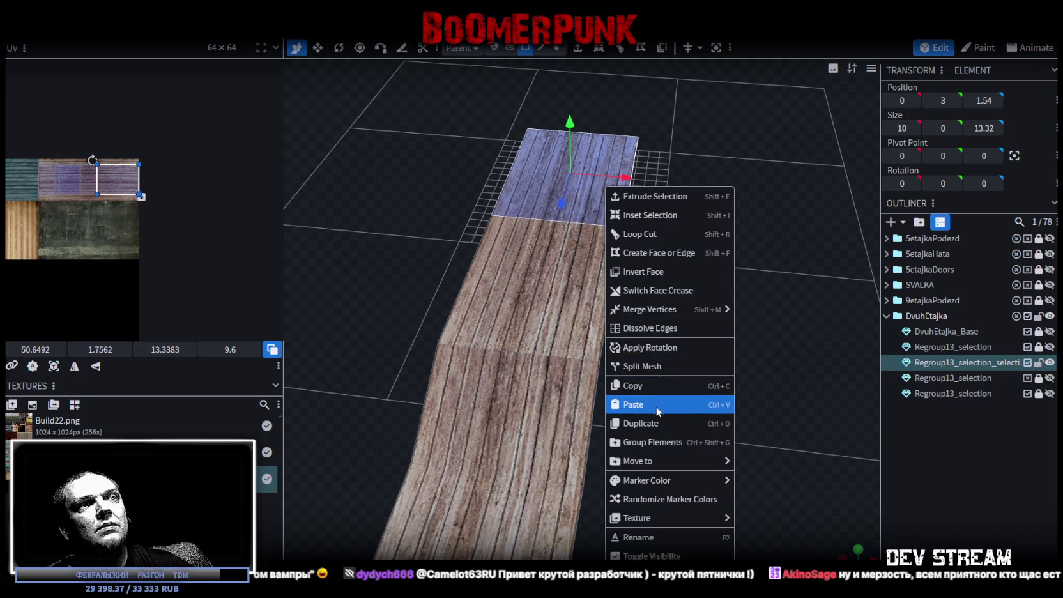
pyautogui.click(690, 404)
pyautogui.moveTo(713, 288); pyautogui.dragTo(613, 261, button='middle')
pyautogui.moveTo(744, 188); pyautogui.dragTo(760, 121)
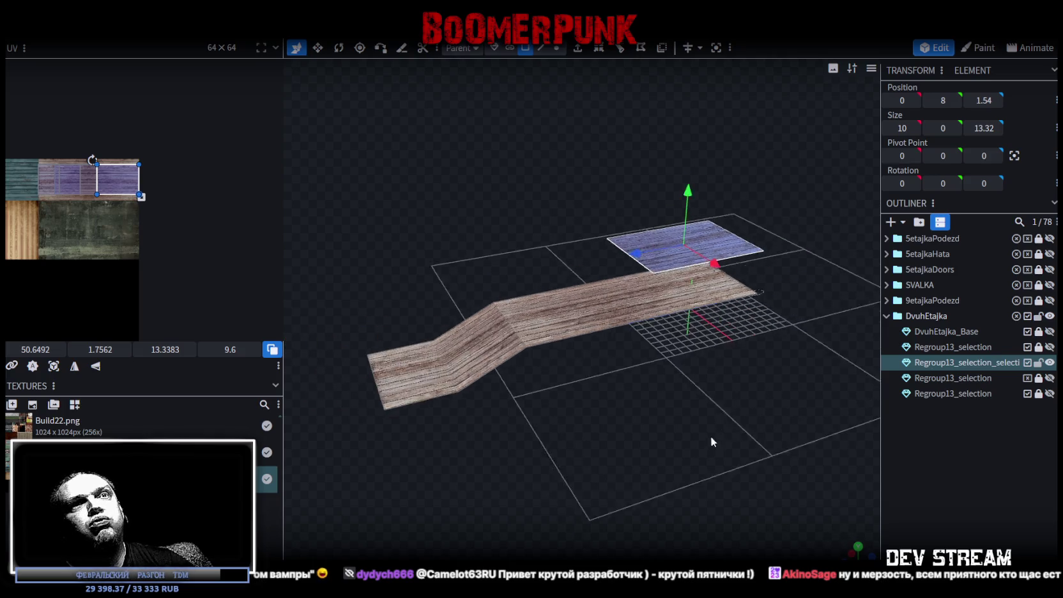
pyautogui.moveTo(711, 434); pyautogui.dragTo(698, 430, button='middle')
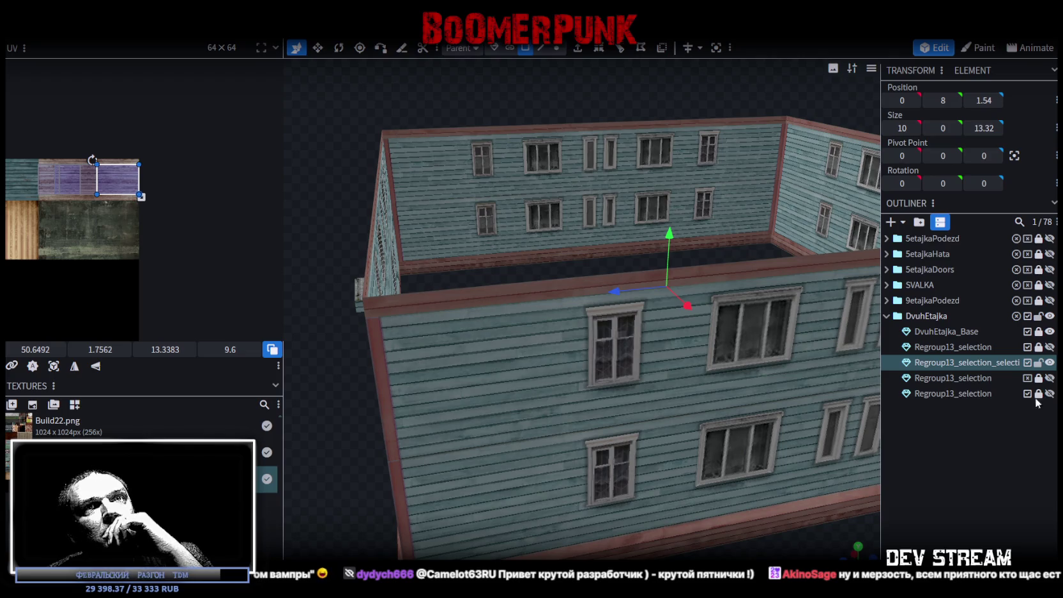
# Hide the house parts and lift the pasted plank copy to height 12
pyautogui.click(1049, 332)
pyautogui.click(1050, 347)
pyautogui.moveTo(759, 245)
pyautogui.mouseDown(button='middle')
pyautogui.moveTo(708, 276)
pyautogui.moveTo(643, 271)
pyautogui.moveTo(681, 366)
pyautogui.mouseUp(button='middle')
pyautogui.scroll(3, 697, 262)
pyautogui.moveTo(681, 366); pyautogui.dragTo(680, 284)
pyautogui.moveTo(692, 276)
pyautogui.mouseDown(button='middle')
pyautogui.moveTo(746, 239)
pyautogui.moveTo(788, 233)
pyautogui.moveTo(799, 245)
pyautogui.moveTo(801, 259)
pyautogui.moveTo(571, 332)
pyautogui.mouseUp(button='middle')
pyautogui.scroll(4, 767, 219)
pyautogui.moveTo(744, 271); pyautogui.dragTo(735, 286)
# Slide the copy along the strip to Z 14.54, then reselect the sloped ramp section
pyautogui.moveTo(735, 287)
pyautogui.mouseDown(button='middle')
pyautogui.moveTo(694, 231)
pyautogui.moveTo(683, 250)
pyautogui.mouseUp(button='middle')
pyautogui.moveTo(681, 347); pyautogui.dragTo(492, 344)
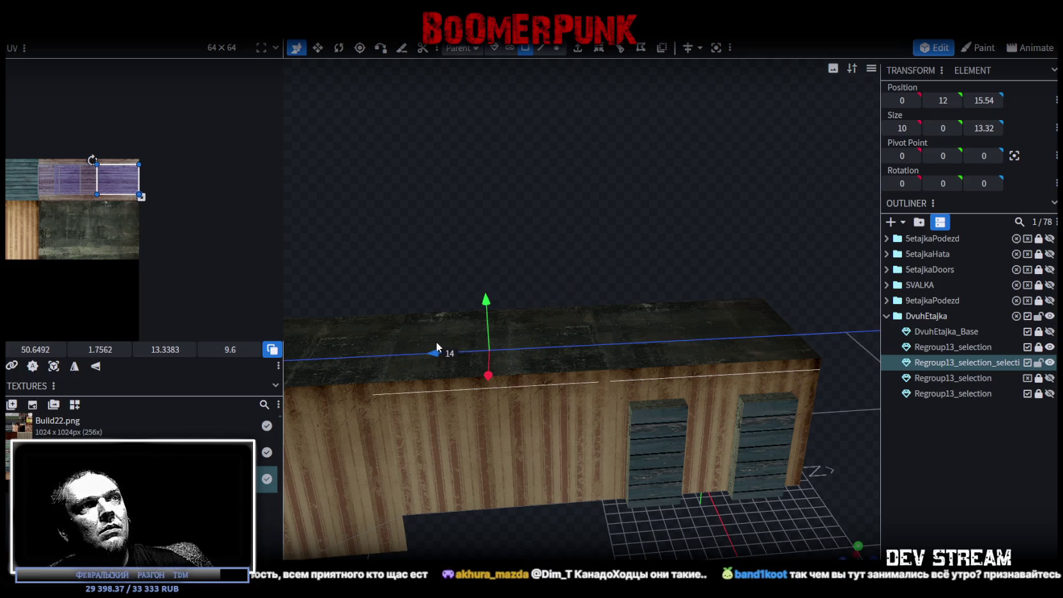
pyautogui.moveTo(453, 340); pyautogui.dragTo(447, 342)
pyautogui.moveTo(483, 330)
pyautogui.mouseDown(button='middle')
pyautogui.moveTo(594, 220)
pyautogui.moveTo(552, 186)
pyautogui.moveTo(551, 148)
pyautogui.moveTo(1028, 270)
pyautogui.mouseUp(button='middle')
pyautogui.moveTo(767, 358)
pyautogui.mouseDown(button='middle')
pyautogui.moveTo(700, 368)
pyautogui.moveTo(629, 297)
pyautogui.moveTo(619, 445)
pyautogui.moveTo(710, 502)
pyautogui.moveTo(674, 481)
pyautogui.mouseUp(button='middle')
pyautogui.hotkey('ctrl', 'z')
# In edge mode, raise the ramp's top edge to Y 12 and push the landing edge toward the house
pyautogui.click(540, 47)
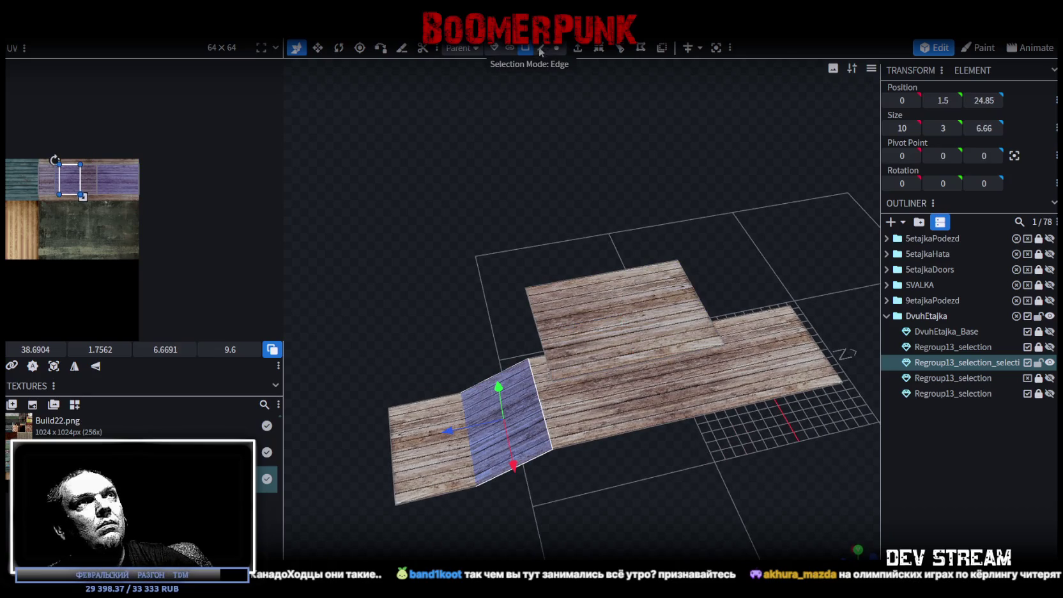
pyautogui.click(554, 442)
pyautogui.click(544, 412)
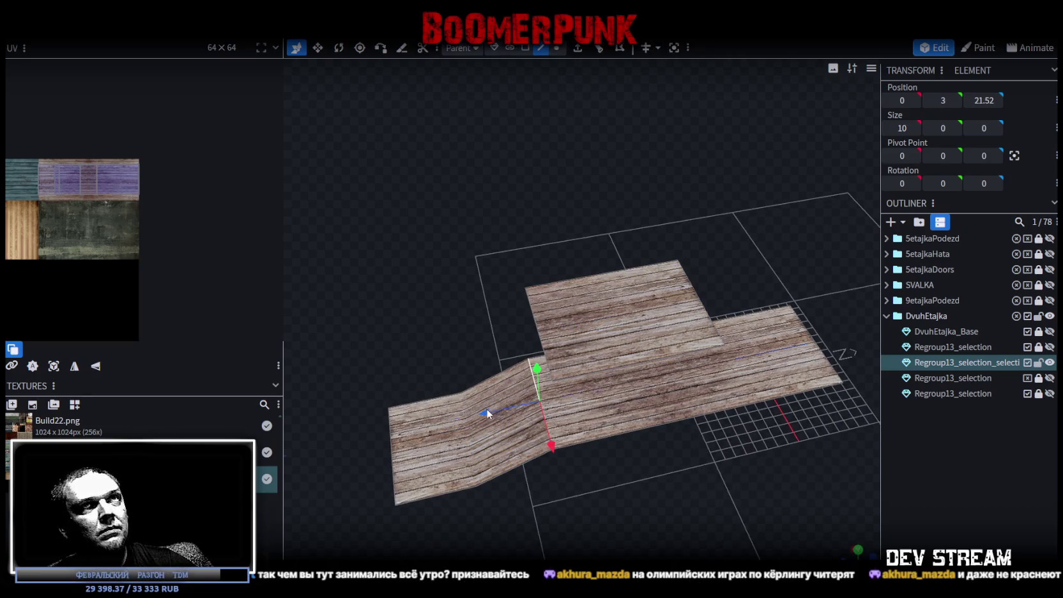
pyautogui.click(985, 101)
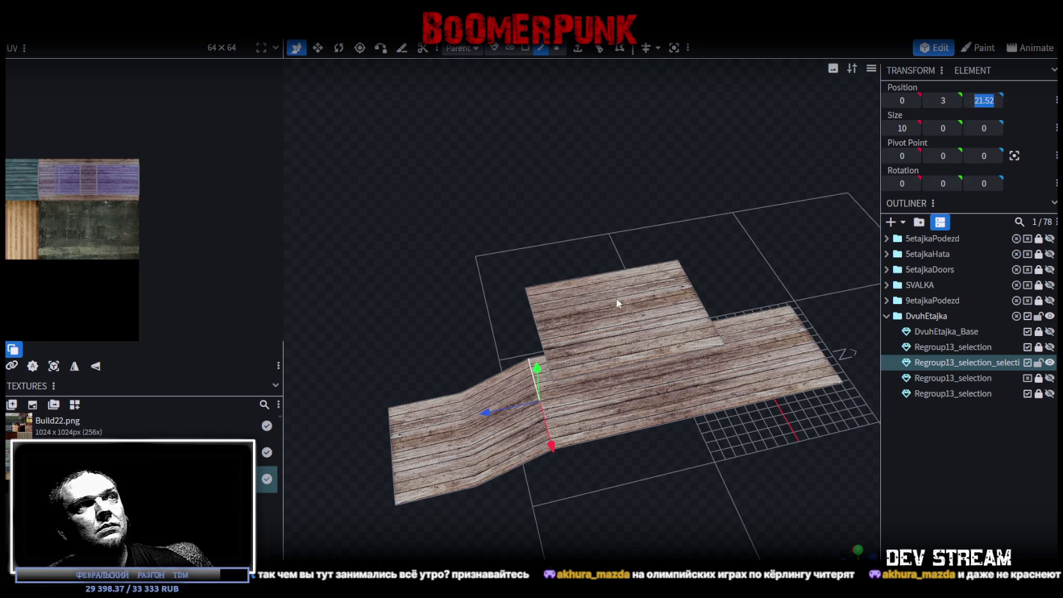
pyautogui.moveTo(537, 327); pyautogui.dragTo(536, 292)
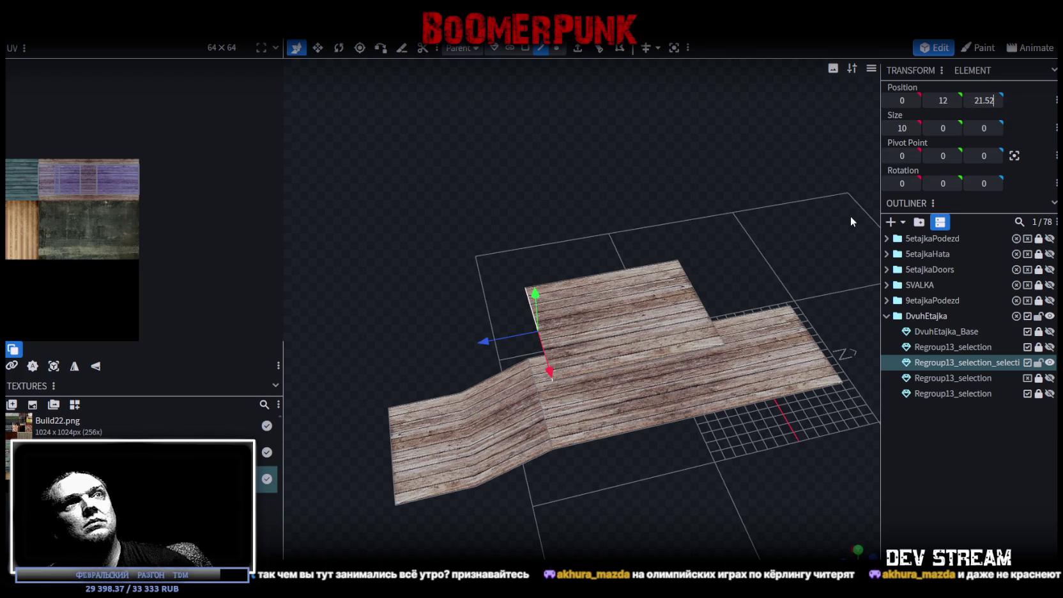
pyautogui.click(702, 295)
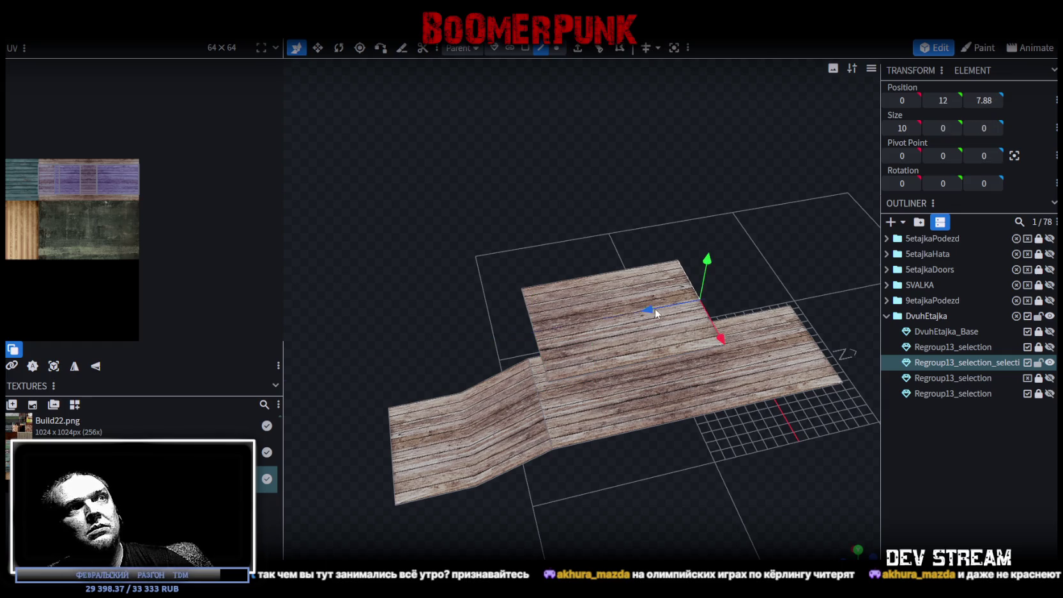
pyautogui.moveTo(657, 313); pyautogui.dragTo(566, 330)
# Inspect the ramp and landing, then show the house model again
pyautogui.moveTo(655, 285)
pyautogui.mouseDown()
pyautogui.moveTo(622, 176)
pyautogui.moveTo(505, 195)
pyautogui.moveTo(850, 234)
pyautogui.mouseUp()
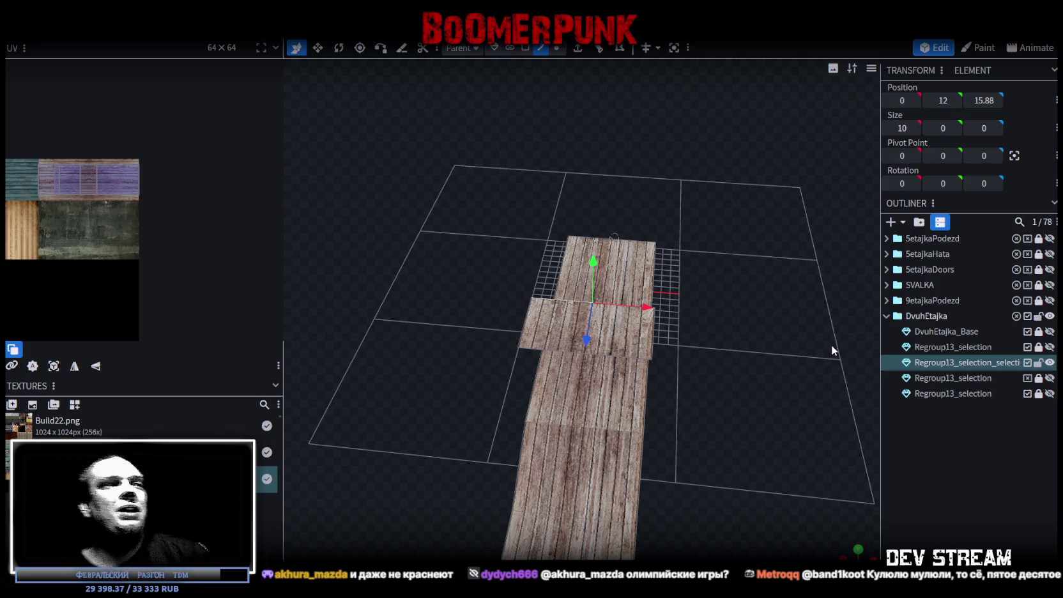
pyautogui.scroll(1, 831, 346)
pyautogui.moveTo(802, 461)
pyautogui.mouseDown()
pyautogui.moveTo(749, 340)
pyautogui.moveTo(550, 430)
pyautogui.moveTo(758, 446)
pyautogui.moveTo(684, 431)
pyautogui.moveTo(619, 446)
pyautogui.moveTo(686, 391)
pyautogui.moveTo(710, 415)
pyautogui.moveTo(746, 393)
pyautogui.mouseUp()
pyautogui.click(1050, 332)
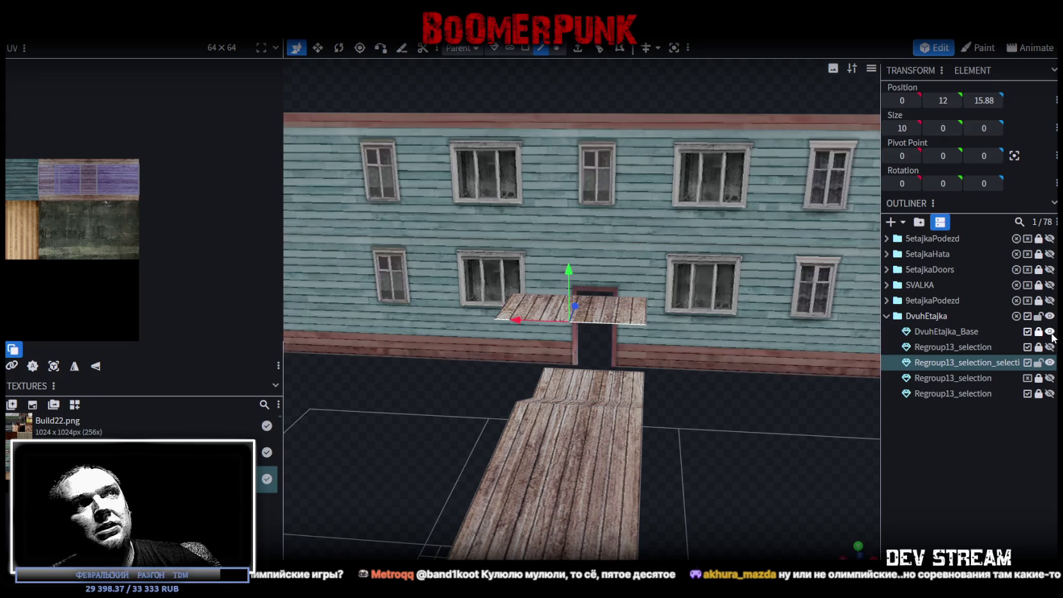
pyautogui.scroll(-2, 739, 434)
pyautogui.moveTo(739, 434)
pyautogui.mouseDown()
pyautogui.moveTo(434, 416)
pyautogui.moveTo(428, 342)
pyautogui.moveTo(607, 521)
pyautogui.moveTo(737, 480)
pyautogui.mouseUp()
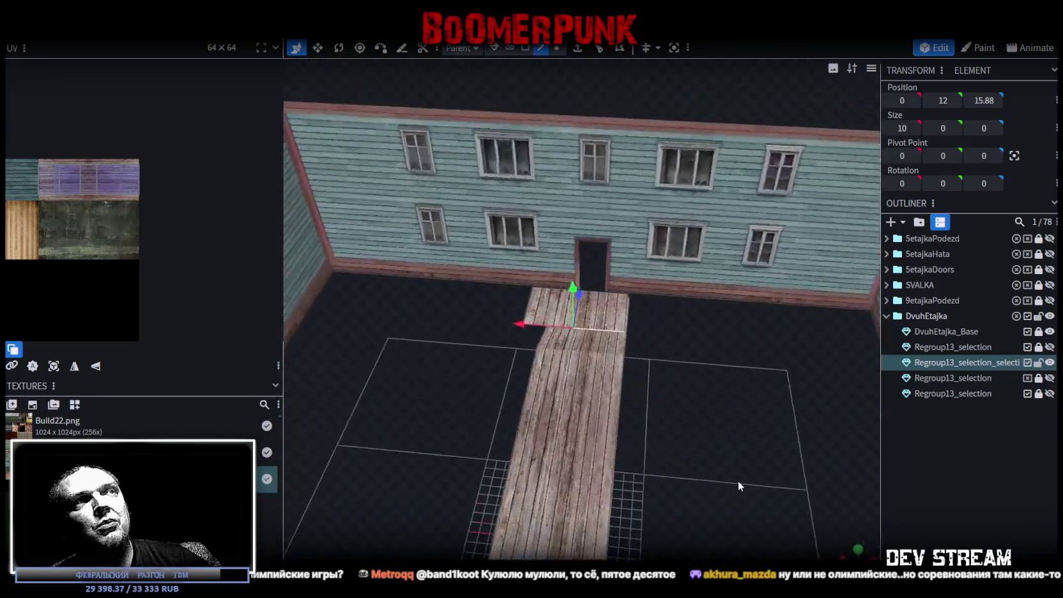
pyautogui.scroll(3, 683, 386)
pyautogui.moveTo(735, 405)
pyautogui.mouseDown()
pyautogui.moveTo(778, 390)
pyautogui.moveTo(780, 336)
pyautogui.mouseUp()
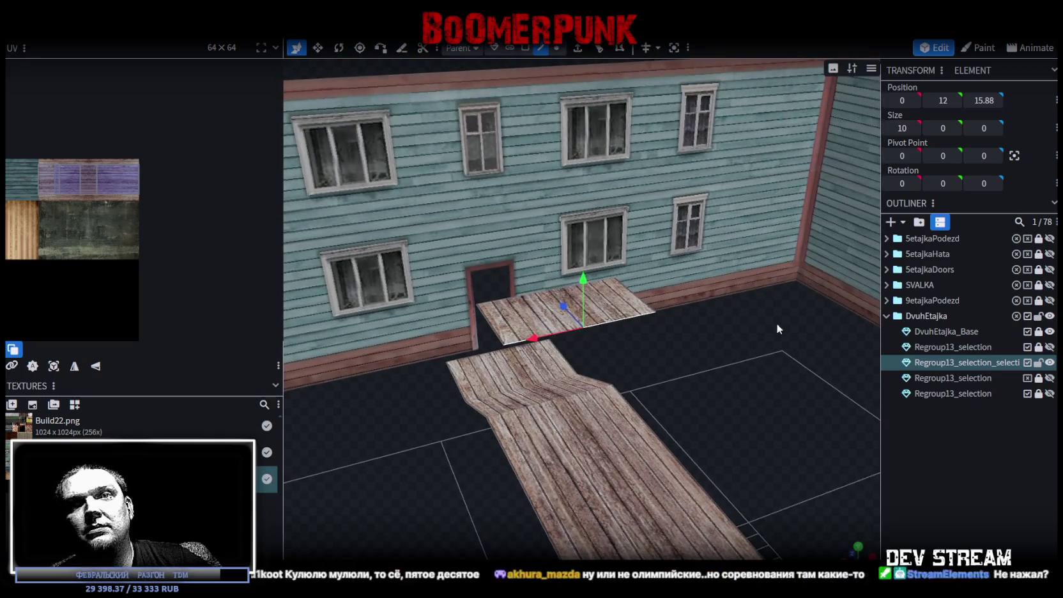
# Add a loop cut across the landing (1 cut, offset 5), toggling the shading mode
pyautogui.click(599, 49)
pyautogui.moveTo(666, 310); pyautogui.dragTo(722, 410)
pyautogui.press('z')
pyautogui.press('z')
pyautogui.press('z')
pyautogui.press('z')
pyautogui.moveTo(728, 308)
pyautogui.mouseDown()
pyautogui.moveTo(747, 331)
pyautogui.moveTo(739, 352)
pyautogui.moveTo(722, 270)
pyautogui.moveTo(703, 275)
pyautogui.moveTo(693, 298)
pyautogui.mouseUp()
pyautogui.press('z')
pyautogui.press('z')
pyautogui.press('z')
pyautogui.press('z')
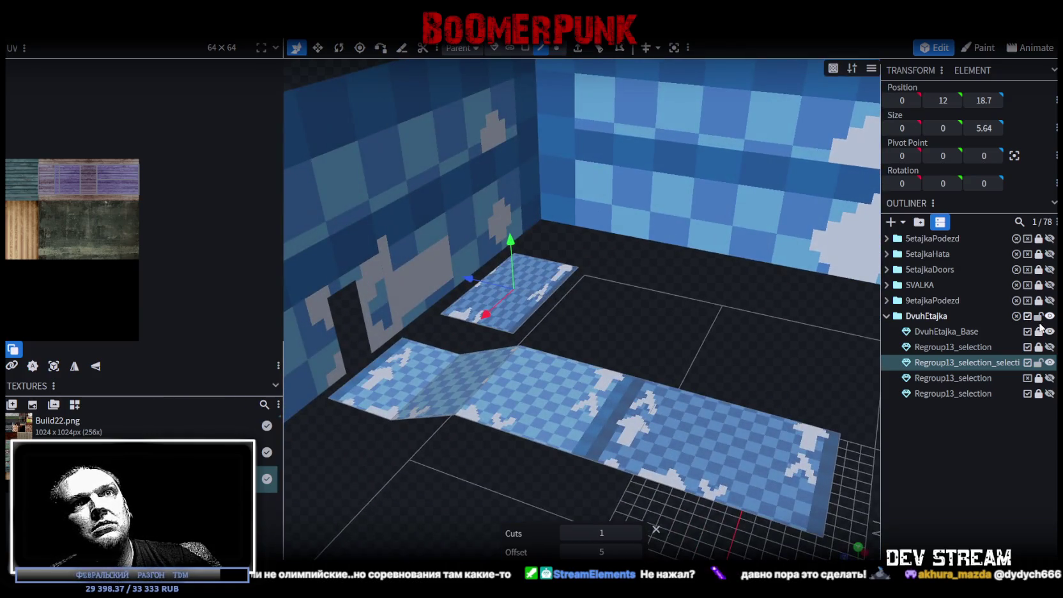
# Hide the house and loop-cut the landing edge in half at offset 2.5
pyautogui.click(1050, 332)
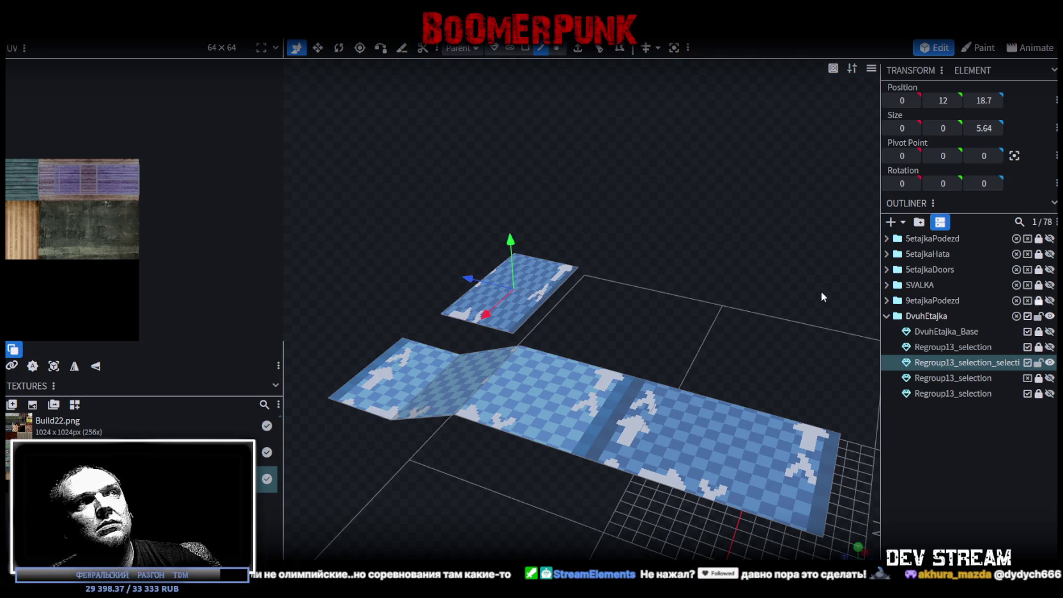
pyautogui.click(560, 284)
pyautogui.moveTo(679, 284)
pyautogui.mouseDown()
pyautogui.moveTo(721, 296)
pyautogui.moveTo(710, 335)
pyautogui.moveTo(709, 300)
pyautogui.mouseUp()
pyautogui.click(599, 57)
pyautogui.moveTo(602, 65)
pyautogui.mouseDown()
pyautogui.moveTo(658, 157)
pyautogui.moveTo(644, 139)
pyautogui.mouseUp()
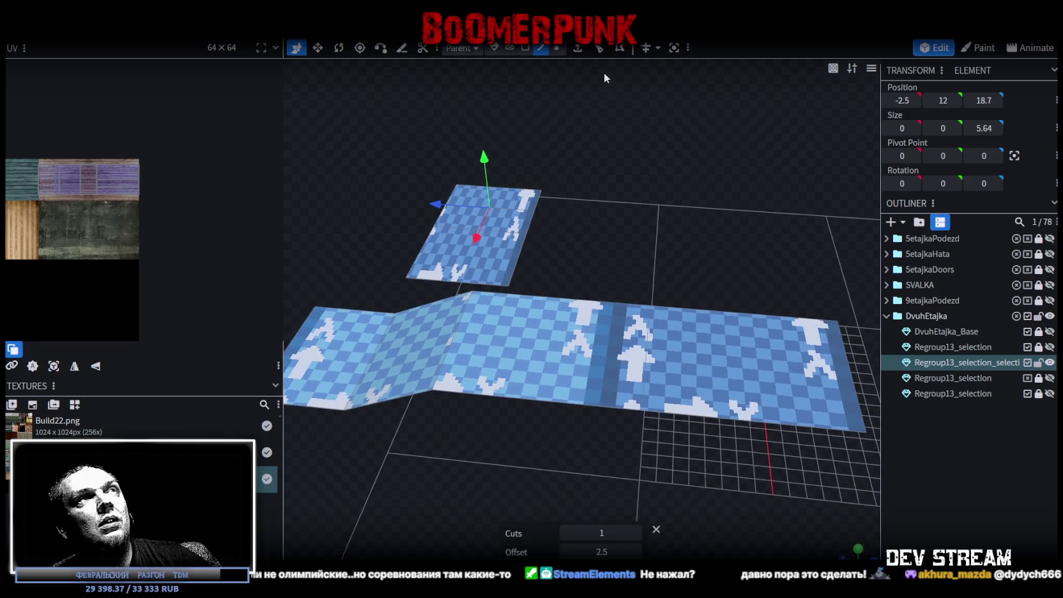
# Extrude the half-width edge along Z and drag its end down into a second slope
pyautogui.click(577, 48)
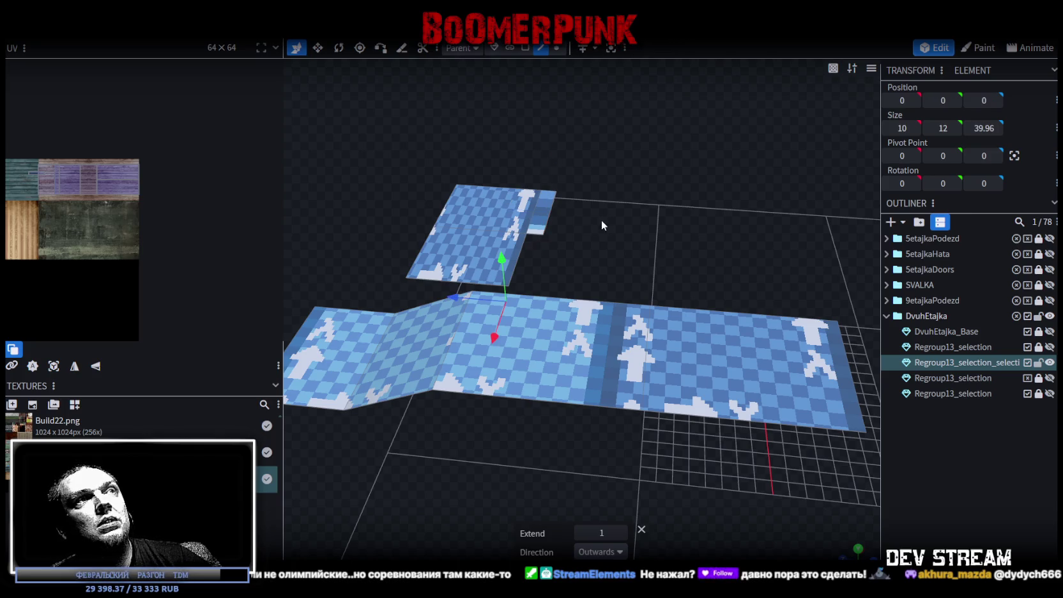
pyautogui.moveTo(508, 207)
pyautogui.mouseDown()
pyautogui.moveTo(683, 251)
pyautogui.moveTo(736, 220)
pyautogui.mouseUp()
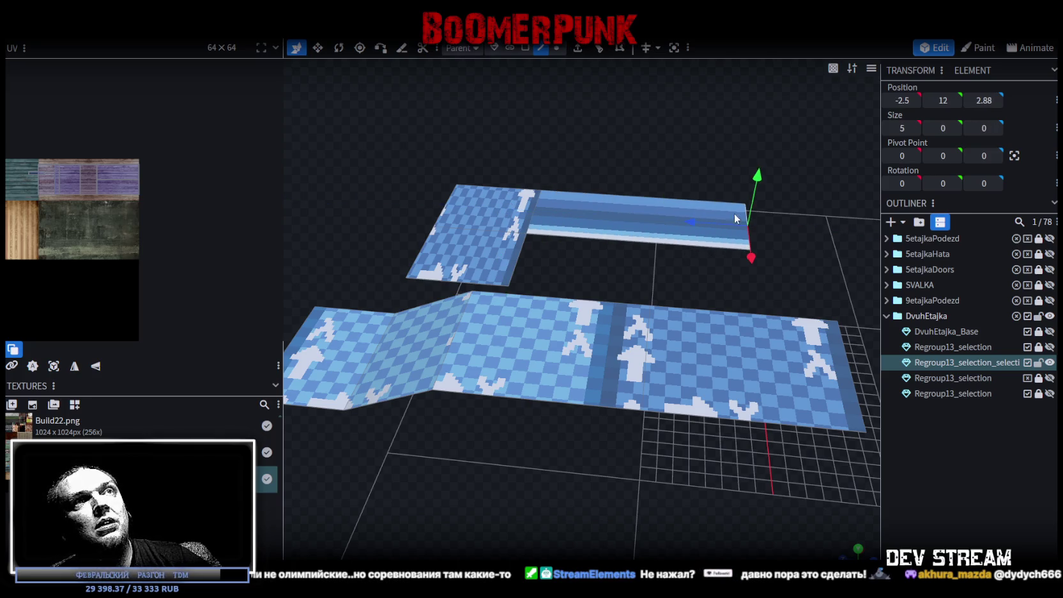
pyautogui.moveTo(766, 176)
pyautogui.mouseDown()
pyautogui.moveTo(747, 303)
pyautogui.moveTo(775, 269)
pyautogui.moveTo(750, 223)
pyautogui.mouseUp()
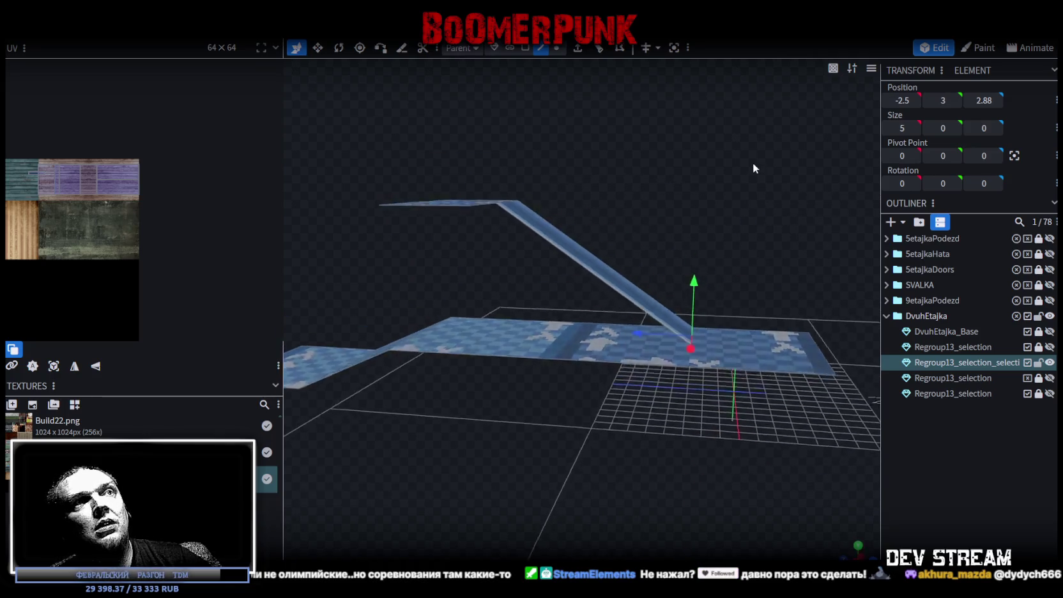
# Slide the plane 5 units along its length and select its full-width face
pyautogui.scroll(-5, 582, 306)
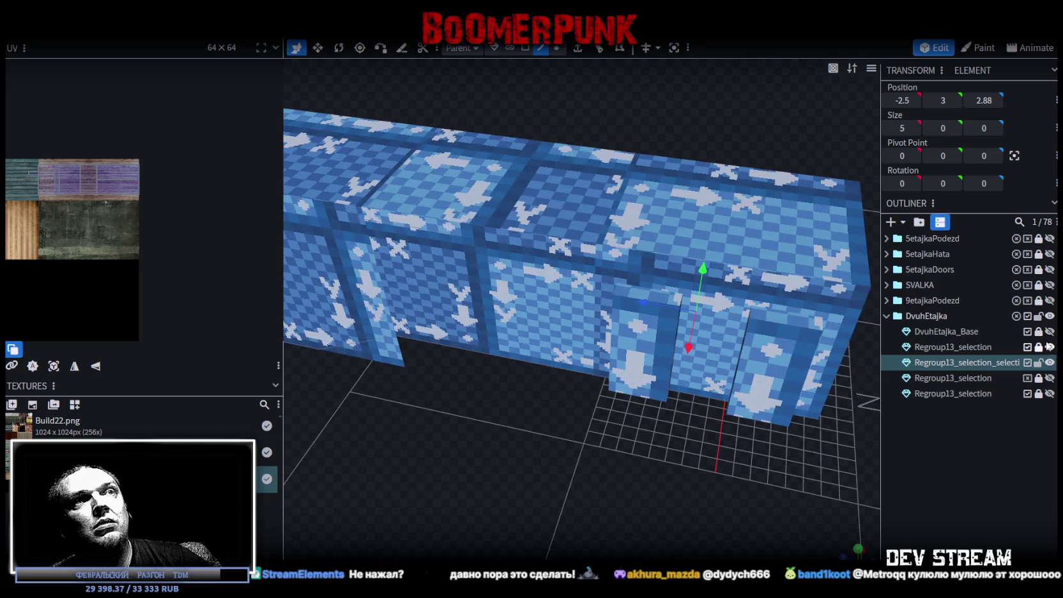
pyautogui.moveTo(638, 481); pyautogui.dragTo(386, 421)
pyautogui.scroll(5, 420, 367)
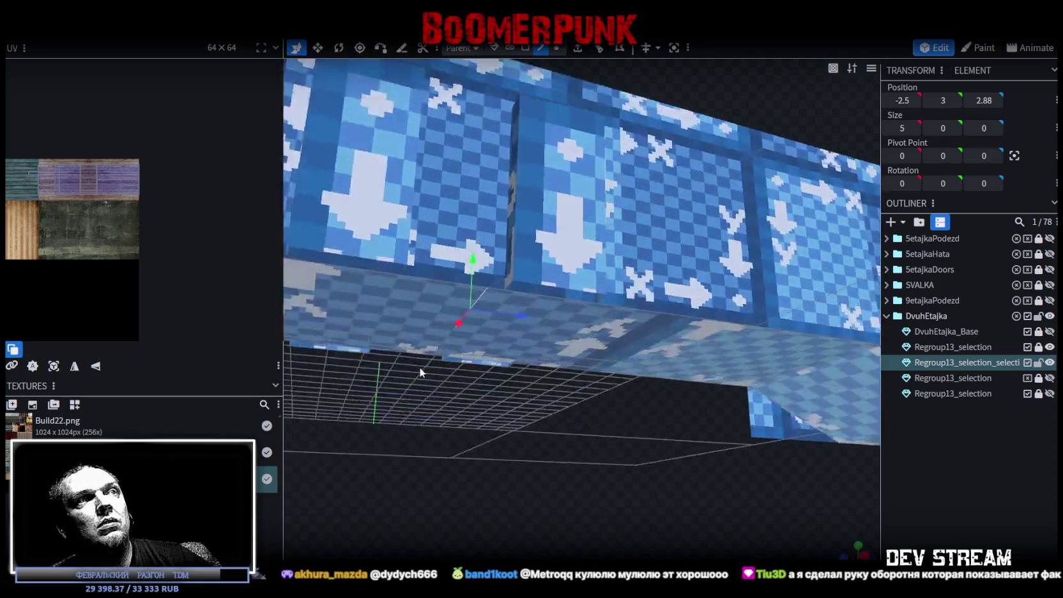
pyautogui.scroll(3, 416, 358)
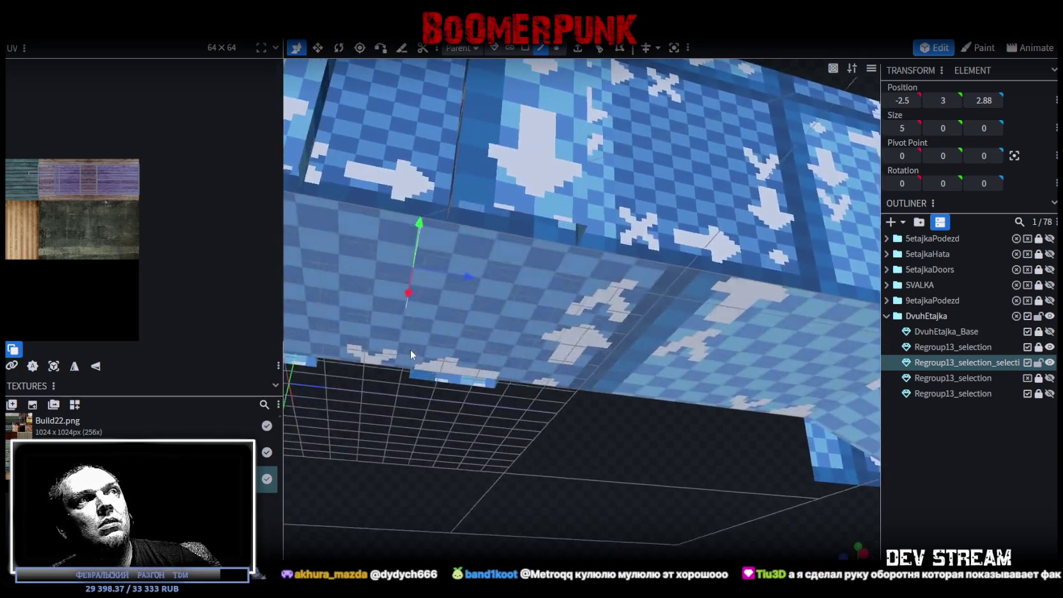
pyautogui.scroll(2, 473, 321)
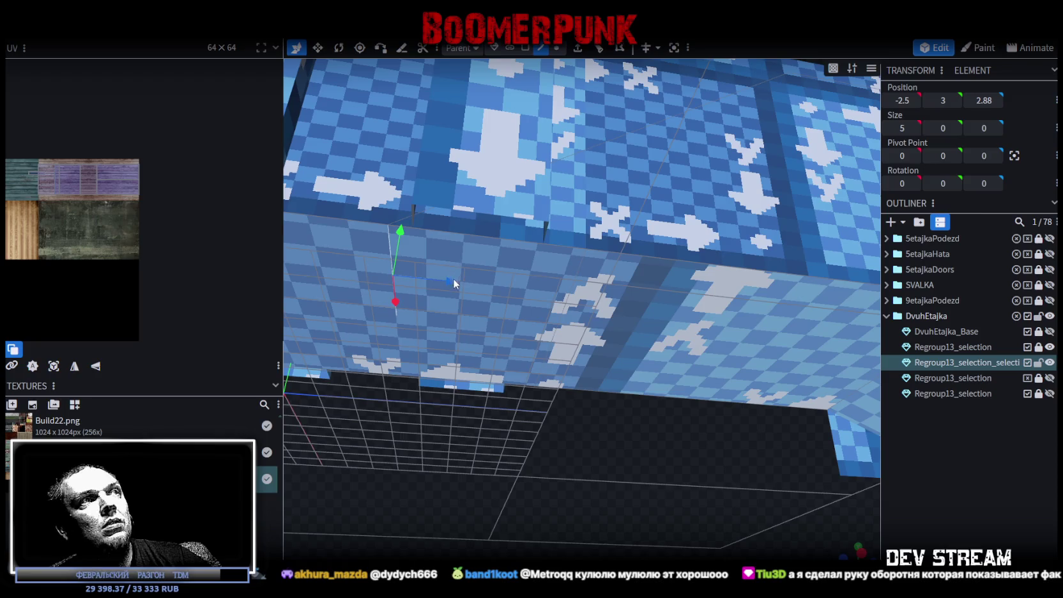
pyautogui.moveTo(453, 282); pyautogui.dragTo(617, 271)
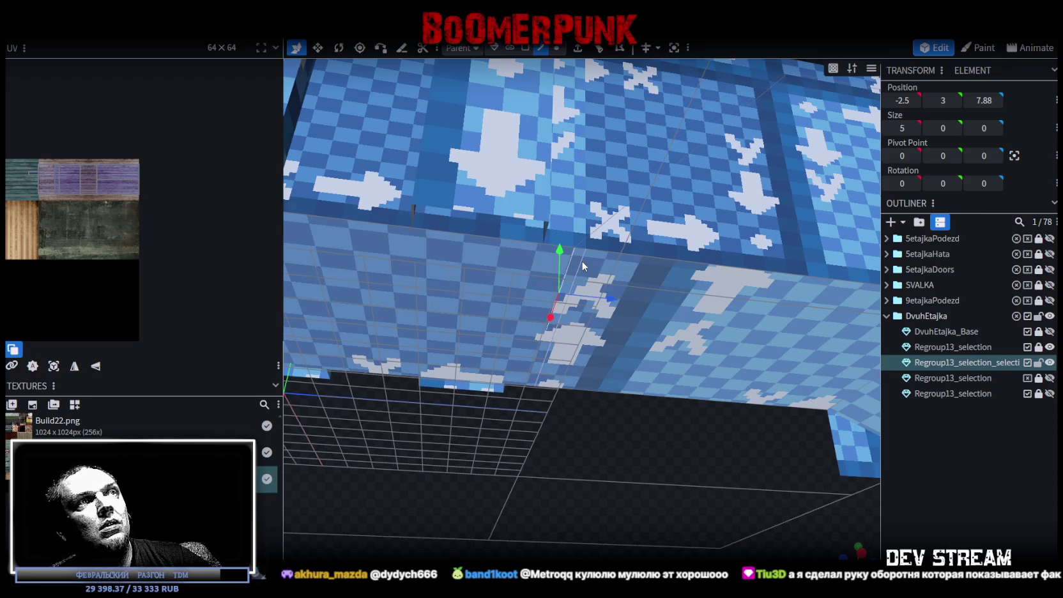
pyautogui.click(985, 101)
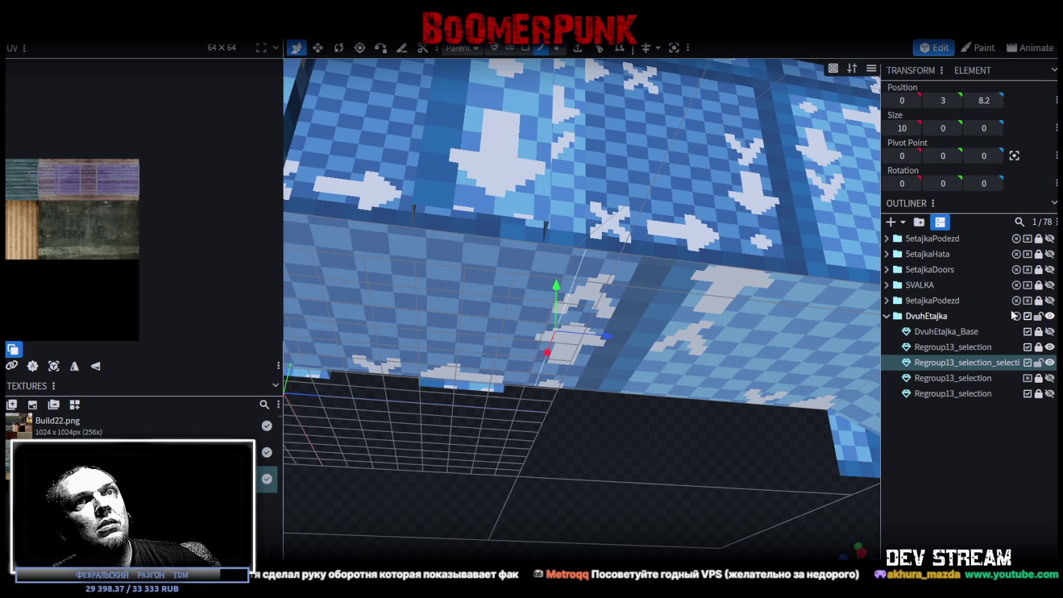
# Hide the upper floor box, set Position Z to 8.2, and merge the overlapping vertices
pyautogui.click(1050, 347)
pyautogui.hotkey('ctrl', 'z')
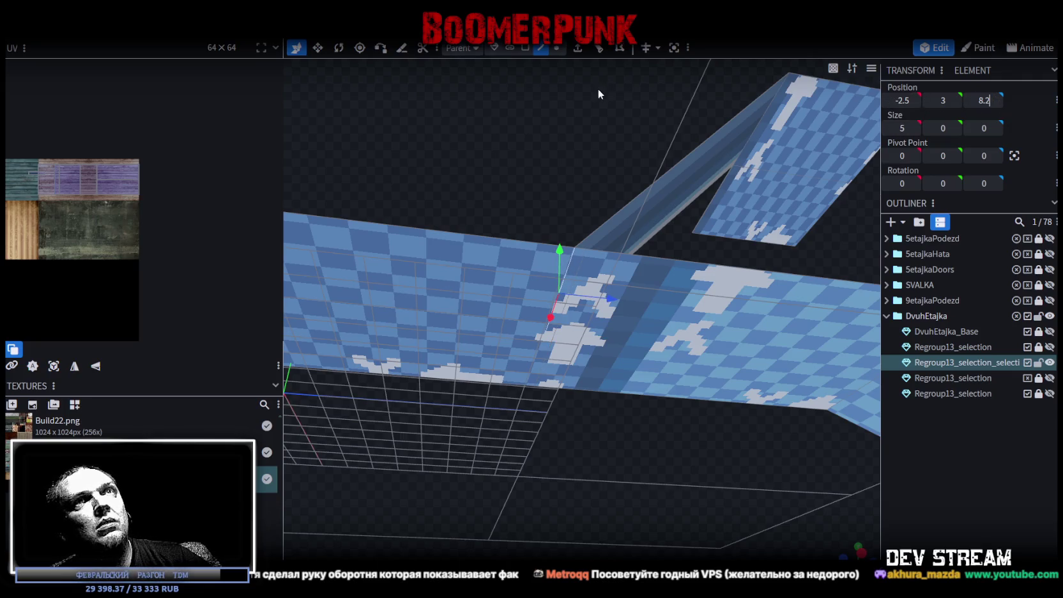
pyautogui.press('Return')
pyautogui.click(465, 141)
# Select the upper landing plate's full-width face and stretch it wider
pyautogui.moveTo(577, 122)
pyautogui.mouseDown()
pyautogui.moveTo(820, 238)
pyautogui.moveTo(596, 448)
pyautogui.moveTo(663, 487)
pyautogui.moveTo(675, 475)
pyautogui.moveTo(694, 530)
pyautogui.mouseUp()
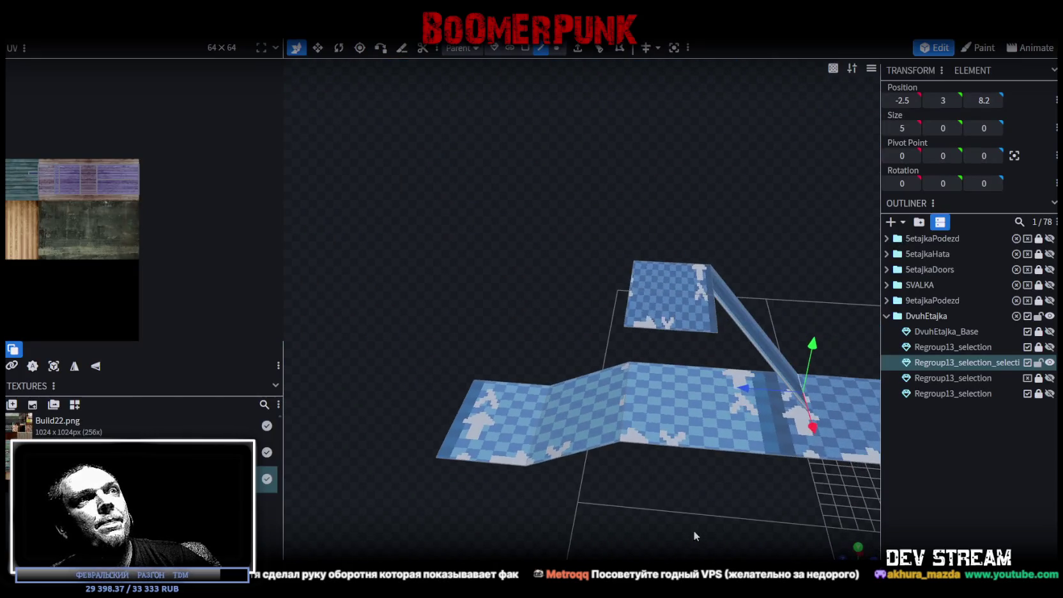
pyautogui.click(633, 280)
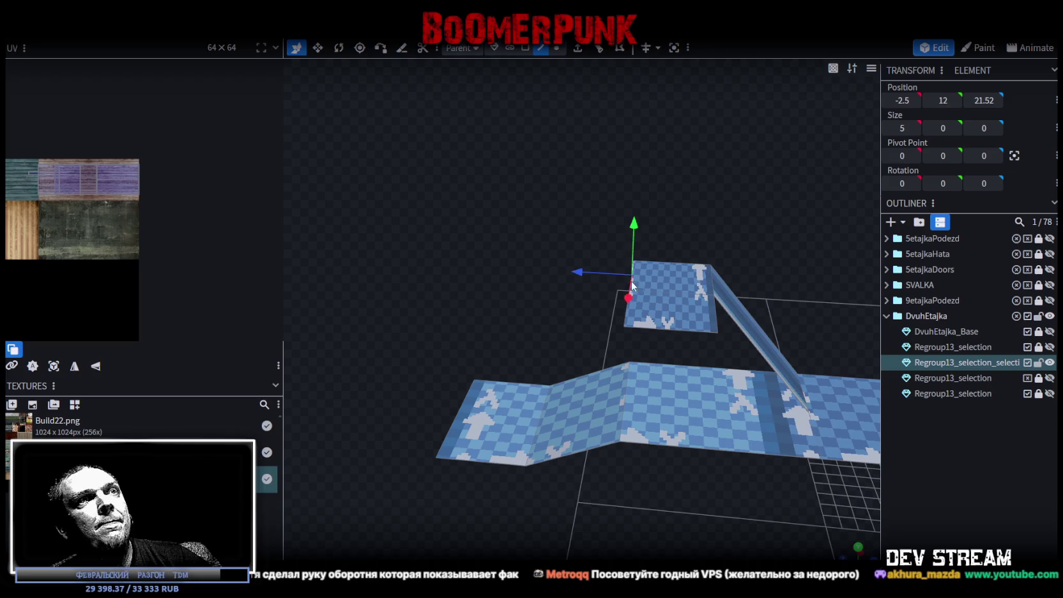
pyautogui.click(629, 325)
pyautogui.moveTo(630, 324)
pyautogui.mouseDown()
pyautogui.moveTo(676, 516)
pyautogui.moveTo(685, 500)
pyautogui.moveTo(731, 512)
pyautogui.moveTo(665, 327)
pyautogui.moveTo(511, 333)
pyautogui.moveTo(501, 342)
pyautogui.mouseUp()
pyautogui.click(538, 449)
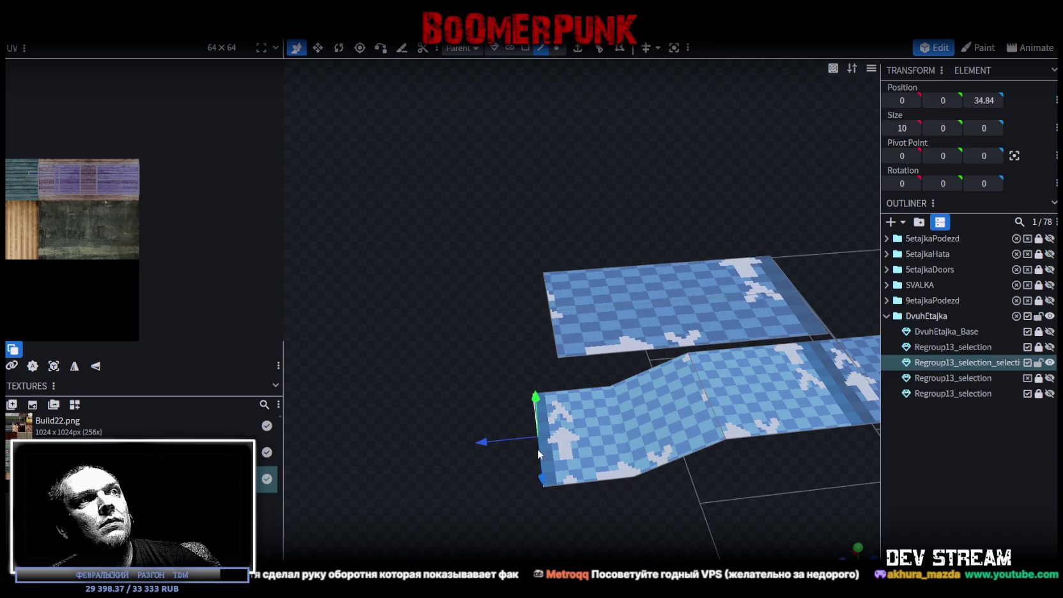
# Select the upper landing's full-width face and the lower floor plate to edit their Z positions
pyautogui.click(984, 101)
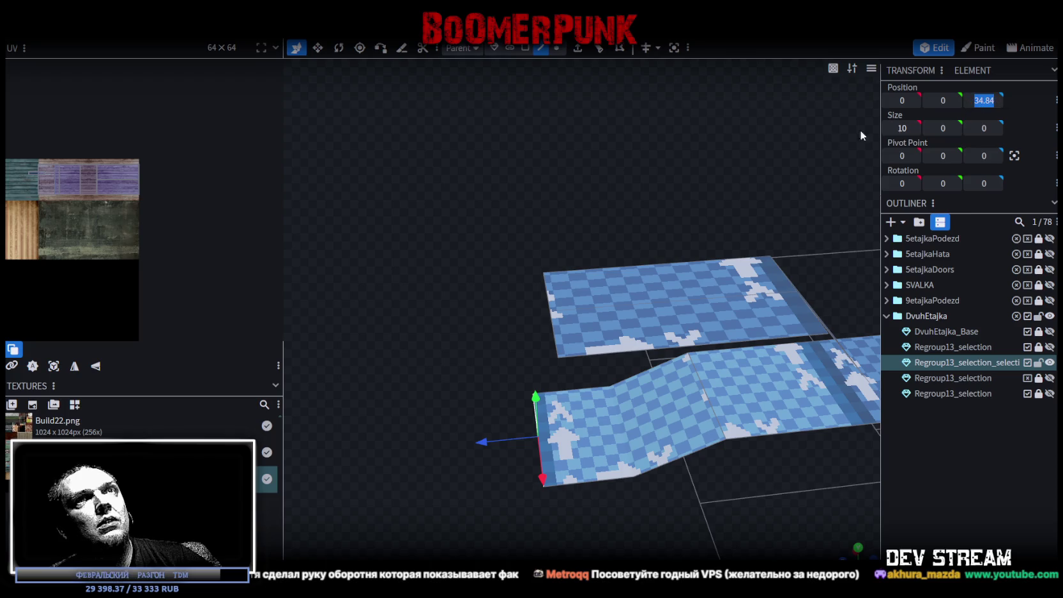
pyautogui.click(547, 292)
pyautogui.click(559, 352)
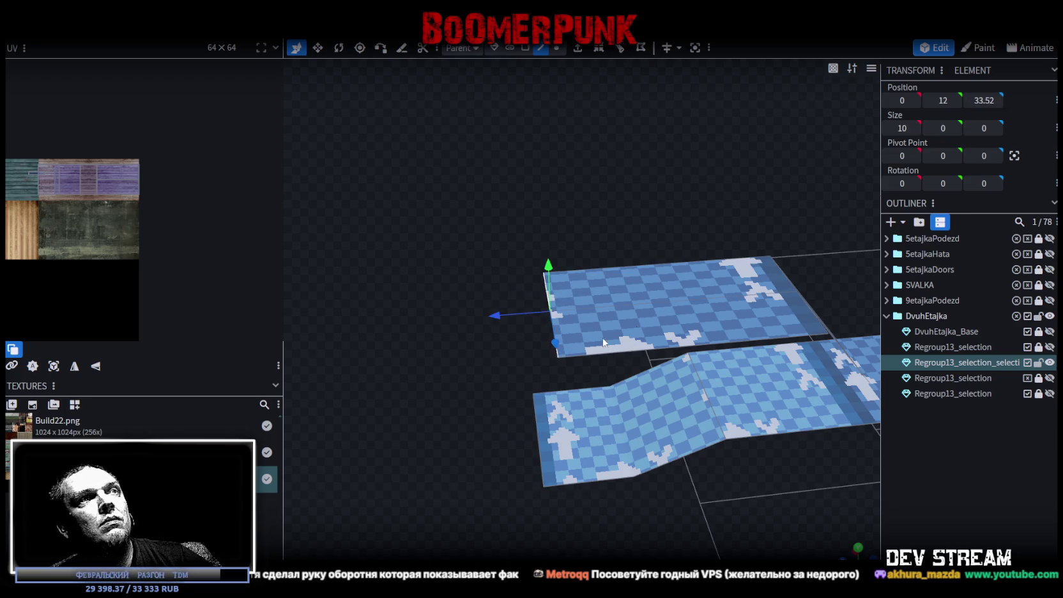
pyautogui.moveTo(693, 159)
pyautogui.mouseDown()
pyautogui.moveTo(646, 164)
pyautogui.moveTo(657, 219)
pyautogui.mouseUp()
pyautogui.click(689, 430)
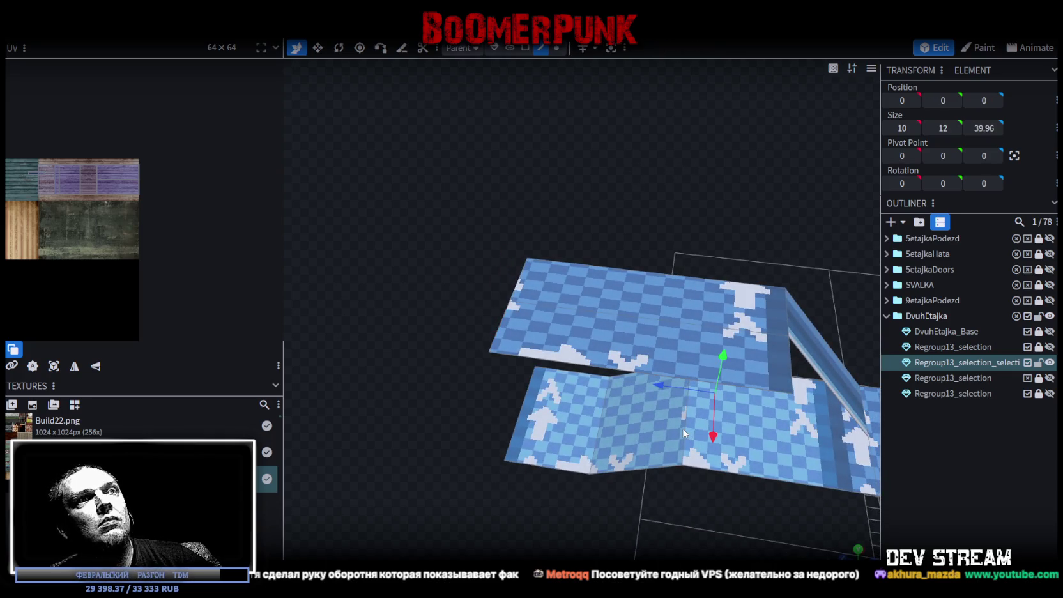
pyautogui.click(982, 97)
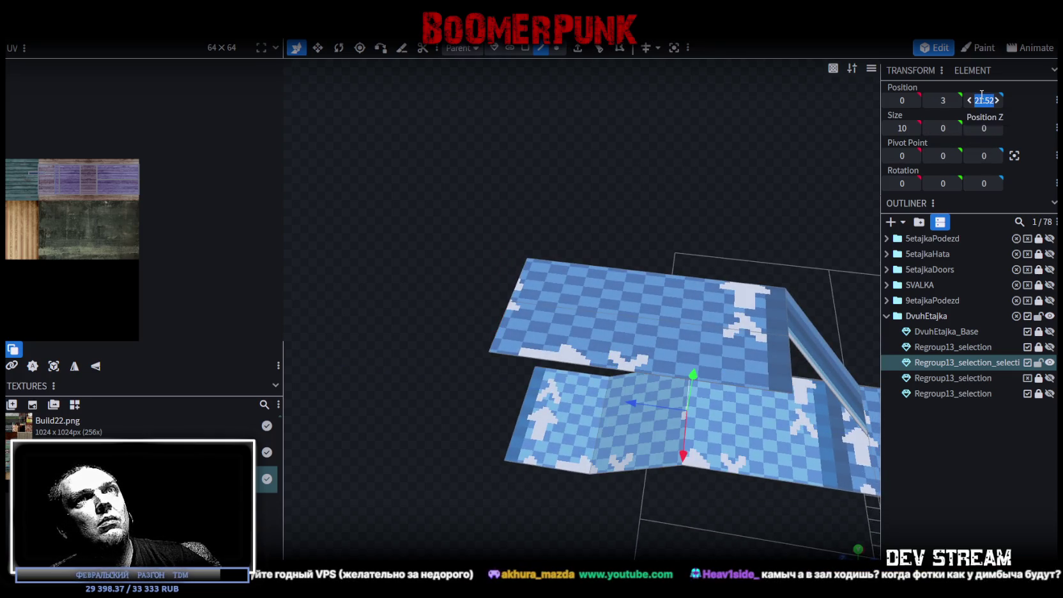
pyautogui.moveTo(716, 237); pyautogui.dragTo(731, 324)
pyautogui.click(736, 305)
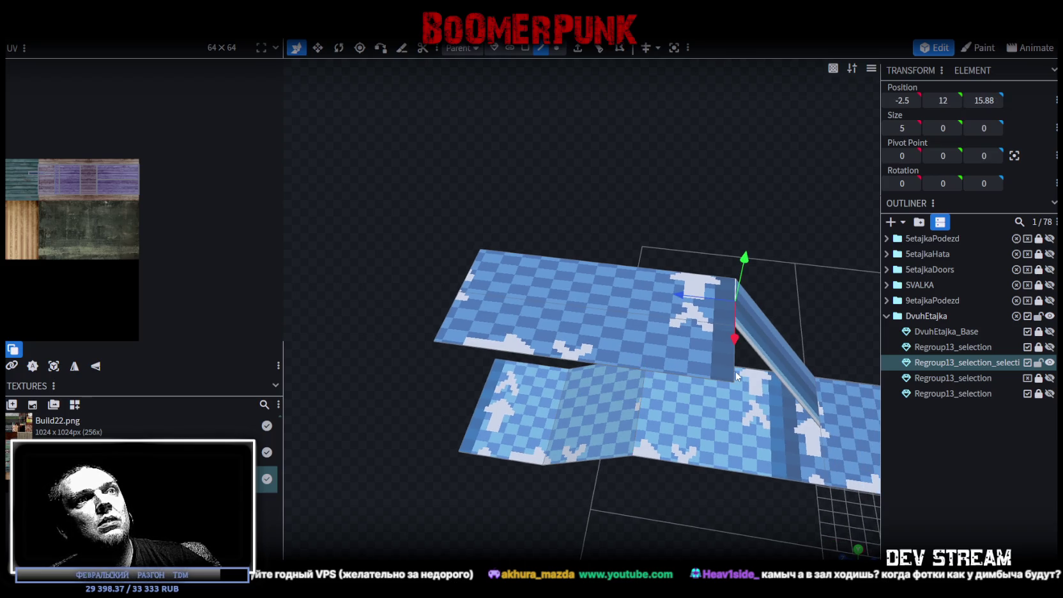
pyautogui.hotkey('ctrl', 'z')
pyautogui.moveTo(698, 139)
pyautogui.mouseDown()
pyautogui.moveTo(722, 177)
pyautogui.moveTo(722, 154)
pyautogui.moveTo(700, 163)
pyautogui.moveTo(724, 233)
pyautogui.mouseUp()
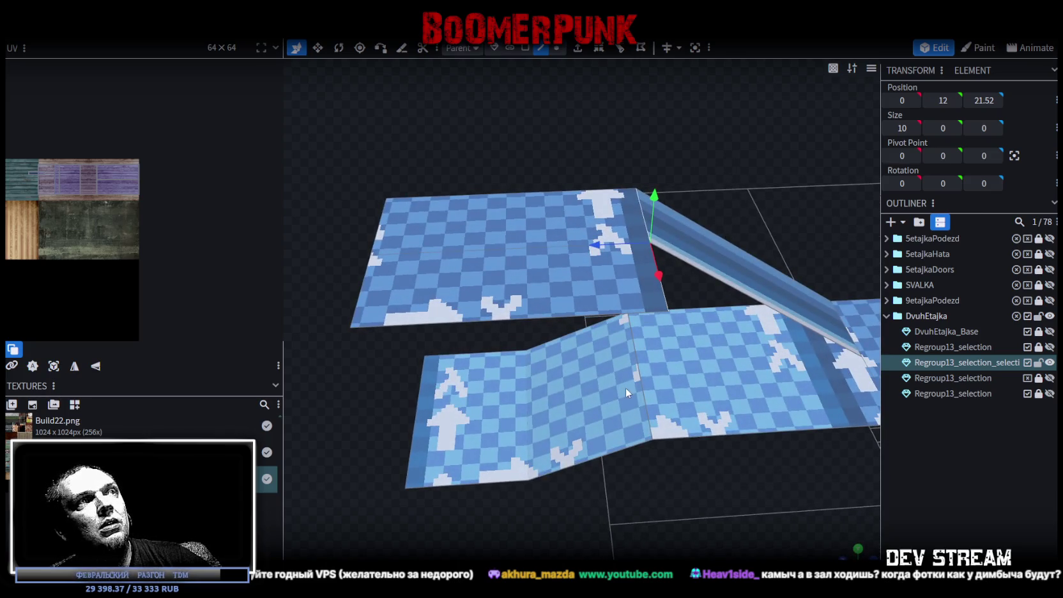
# Shift the ramp's top edge to Z 28.18 and select the left landing plane
pyautogui.click(528, 417)
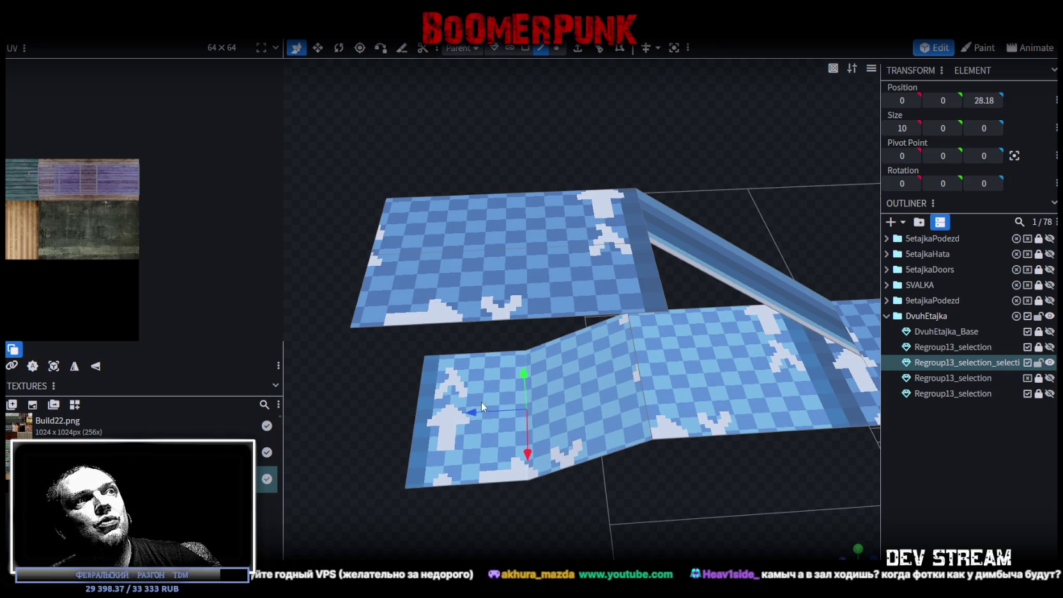
pyautogui.click(657, 246)
pyautogui.hotkey('ctrl', 'z')
pyautogui.moveTo(702, 444); pyautogui.dragTo(554, 350)
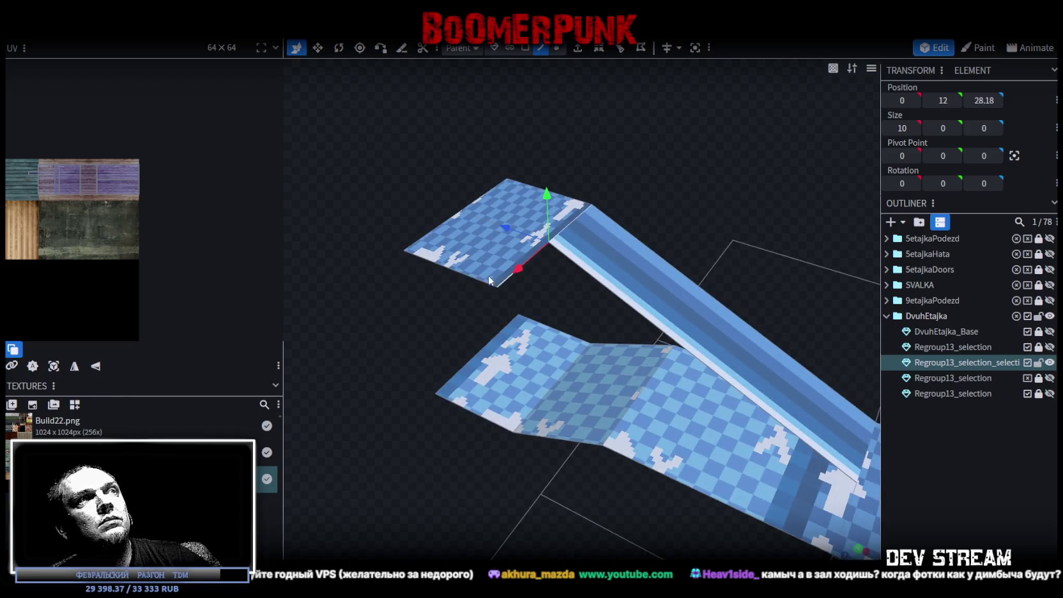
pyautogui.hotkey('ctrl', 'z')
pyautogui.moveTo(701, 297)
pyautogui.mouseDown()
pyautogui.moveTo(726, 381)
pyautogui.moveTo(676, 350)
pyautogui.mouseUp()
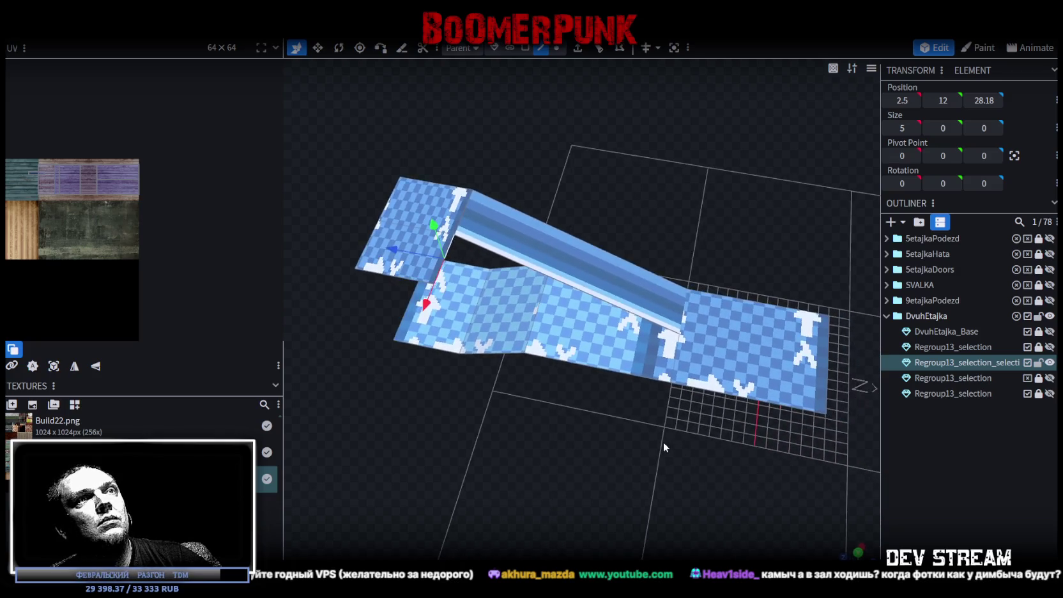
pyautogui.hotkey('ctrl', 'z')
pyautogui.hotkey('shift', 'Tab')
pyautogui.hotkey('shift', 'Tab')
pyautogui.hotkey('shift', 'Tab')
pyautogui.click(439, 276)
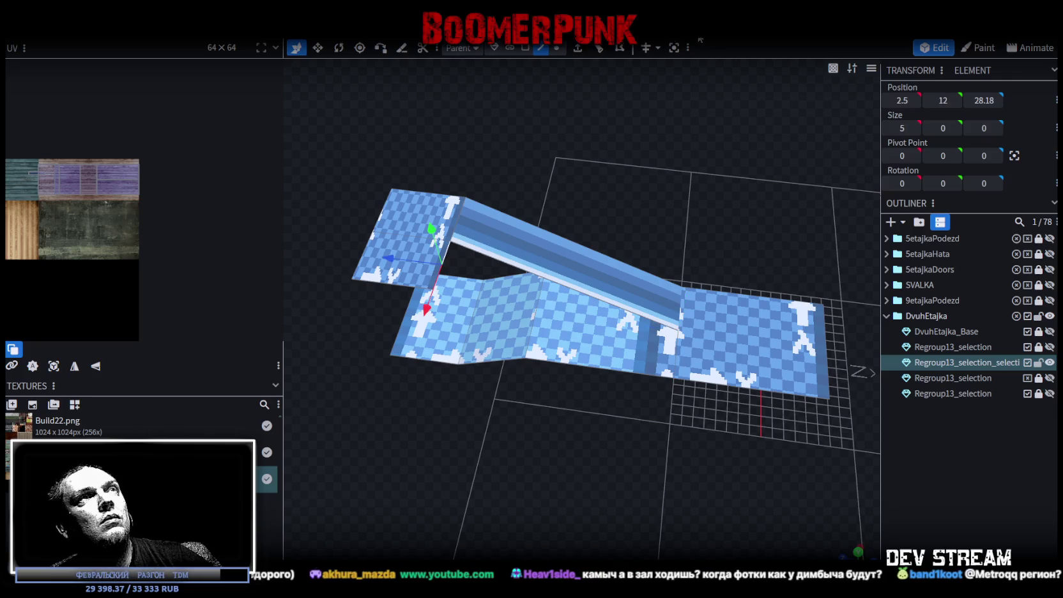
# Extrude the left landing plane in direction Z- and move the extruded face to Z 8.2
pyautogui.click(578, 48)
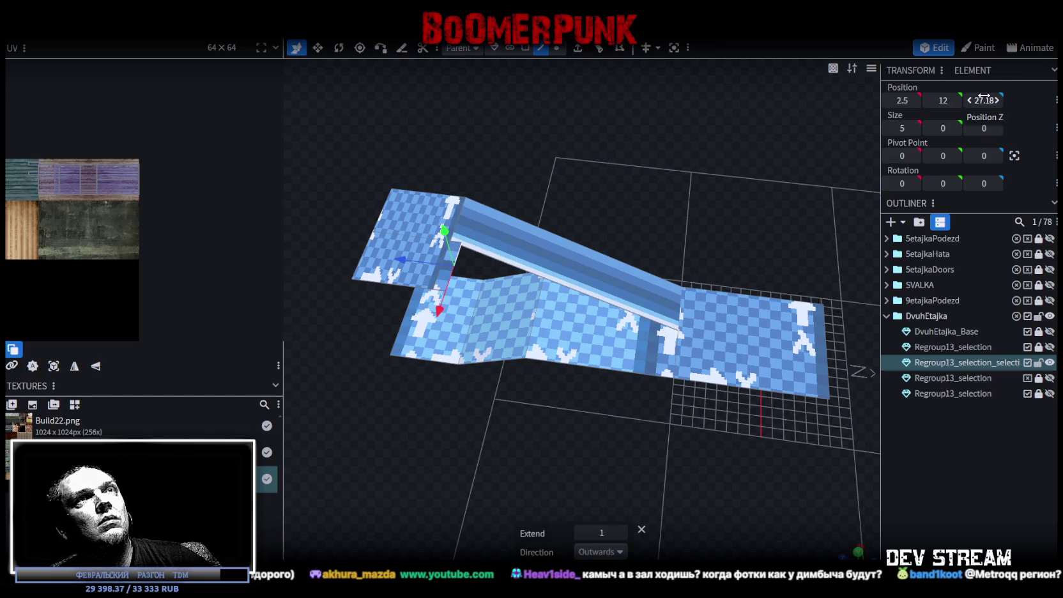
pyautogui.click(625, 551)
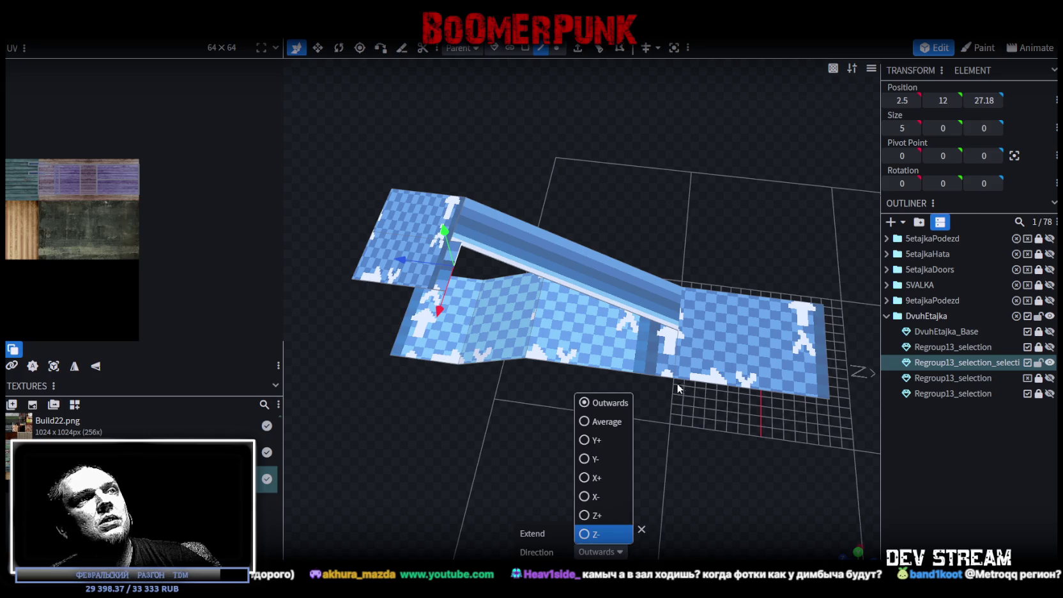
pyautogui.click(613, 536)
pyautogui.moveTo(986, 101)
pyautogui.mouseDown()
pyautogui.moveTo(666, 460)
pyautogui.moveTo(700, 424)
pyautogui.mouseUp()
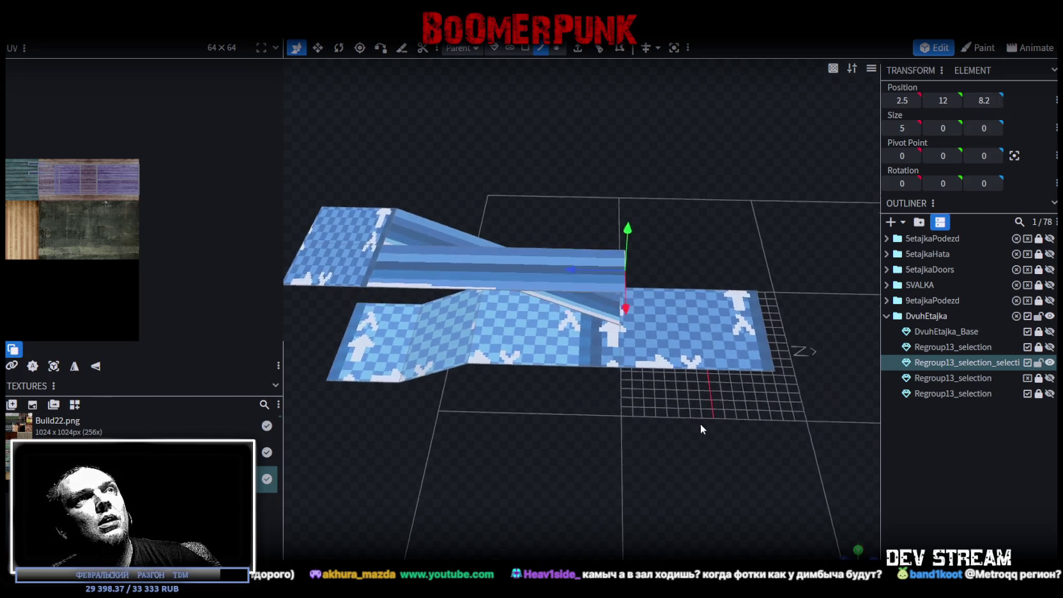
# Extrude the landing edge again and move the upper ramp face to Z -5.12
pyautogui.click(578, 49)
pyautogui.click(771, 347)
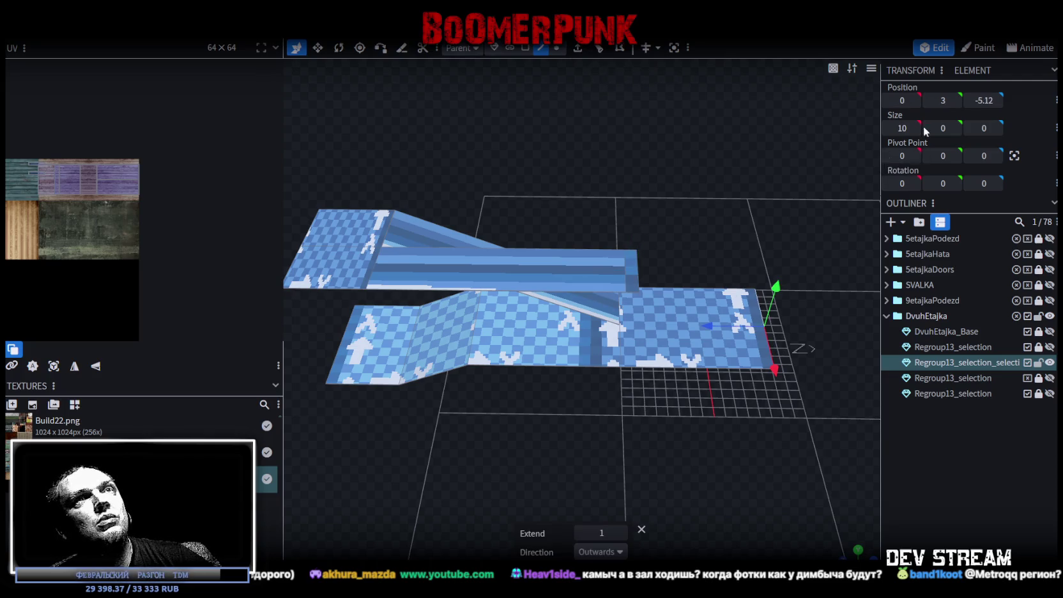
pyautogui.click(642, 266)
pyautogui.moveTo(984, 101); pyautogui.dragTo(977, 102)
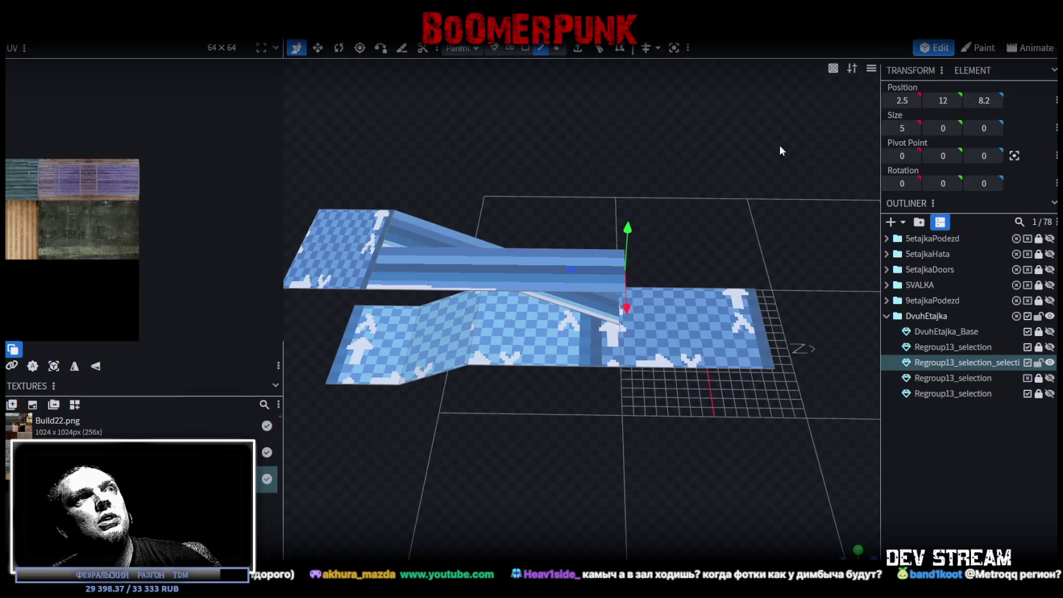
pyautogui.moveTo(985, 101)
pyautogui.mouseDown()
pyautogui.moveTo(750, 169)
pyautogui.moveTo(641, 177)
pyautogui.moveTo(658, 334)
pyautogui.mouseUp()
pyautogui.click(657, 334)
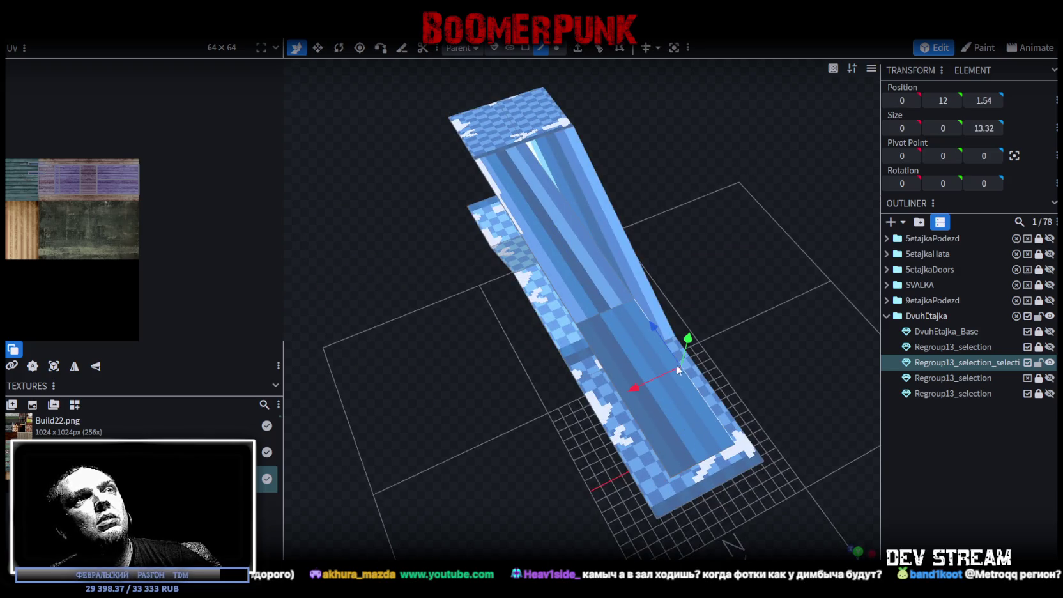
# Extrude another landing face, set its Position X to -5, and stretch it along the ramp
pyautogui.moveTo(739, 322); pyautogui.dragTo(727, 314)
pyautogui.click(577, 48)
pyautogui.click(903, 101)
pyautogui.write('-5')
pyautogui.press('Return')
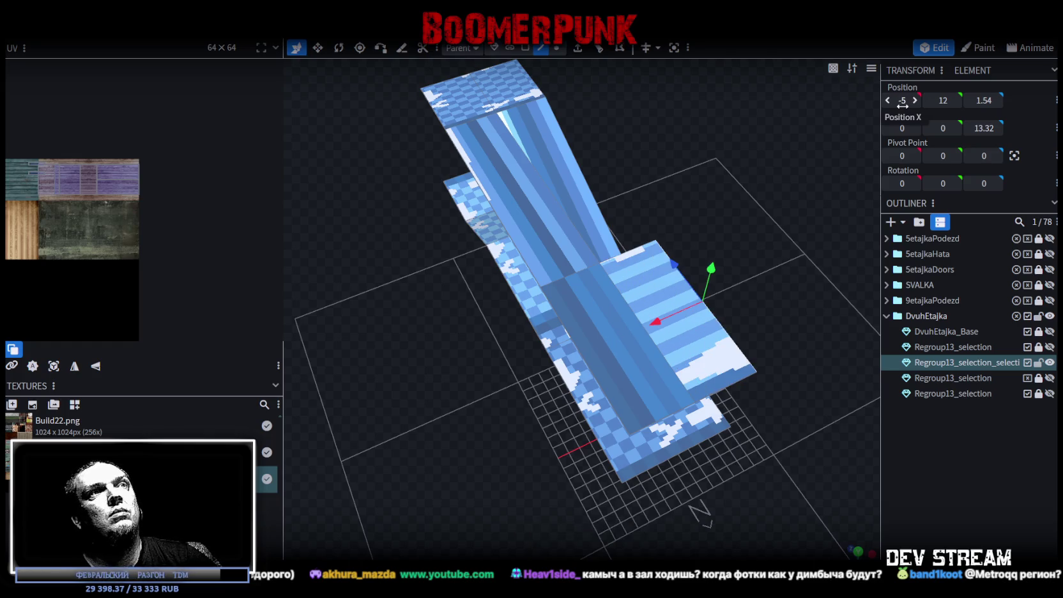
pyautogui.moveTo(651, 339)
pyautogui.mouseDown()
pyautogui.moveTo(542, 449)
pyautogui.moveTo(655, 387)
pyautogui.moveTo(723, 333)
pyautogui.moveTo(810, 455)
pyautogui.moveTo(436, 379)
pyautogui.moveTo(646, 328)
pyautogui.moveTo(648, 409)
pyautogui.moveTo(591, 422)
pyautogui.moveTo(603, 40)
pyautogui.mouseUp()
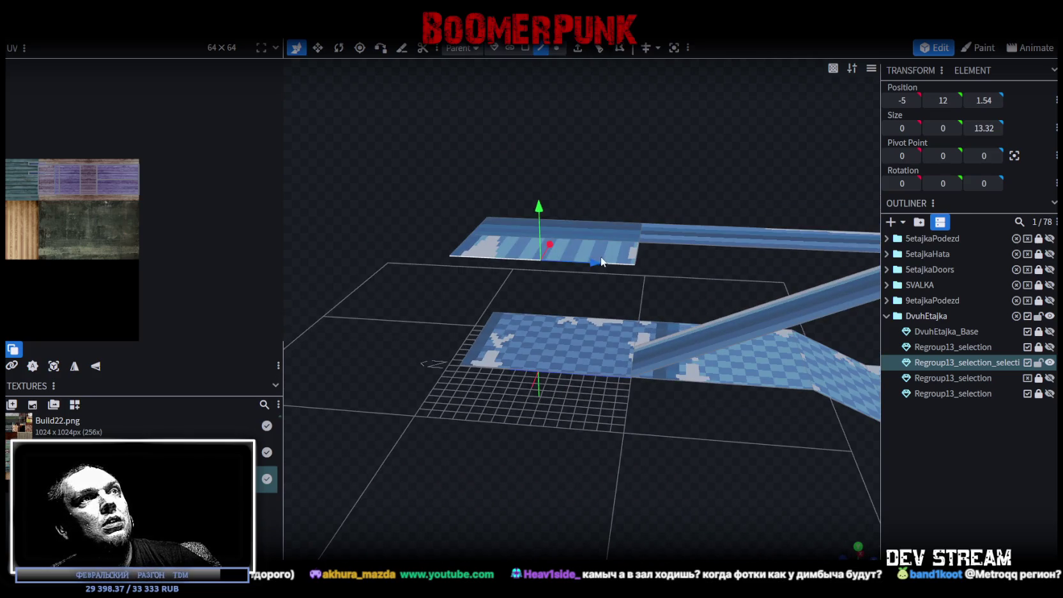
pyautogui.moveTo(630, 267)
pyautogui.mouseDown()
pyautogui.moveTo(670, 225)
pyautogui.moveTo(669, 363)
pyautogui.moveTo(703, 379)
pyautogui.moveTo(717, 358)
pyautogui.moveTo(662, 190)
pyautogui.mouseUp()
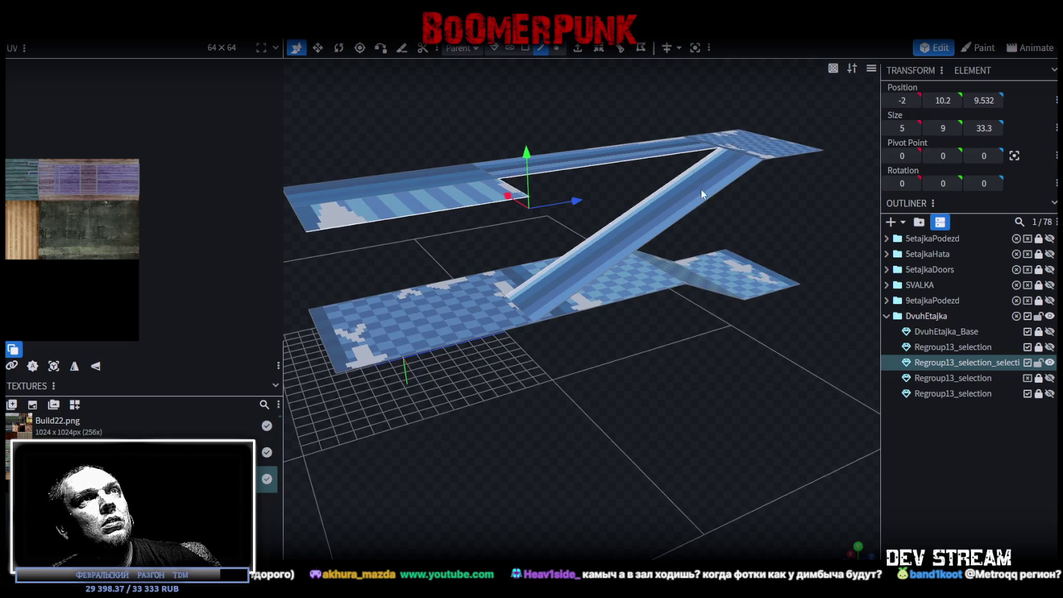
# View the ramp edge-on and extrude it 1 unit outward for thickness
pyautogui.moveTo(673, 374)
pyautogui.mouseDown()
pyautogui.moveTo(800, 364)
pyautogui.moveTo(489, 380)
pyautogui.moveTo(591, 435)
pyautogui.mouseUp()
pyautogui.scroll(5, 591, 454)
pyautogui.moveTo(591, 478); pyautogui.dragTo(582, 403)
pyautogui.click(586, 50)
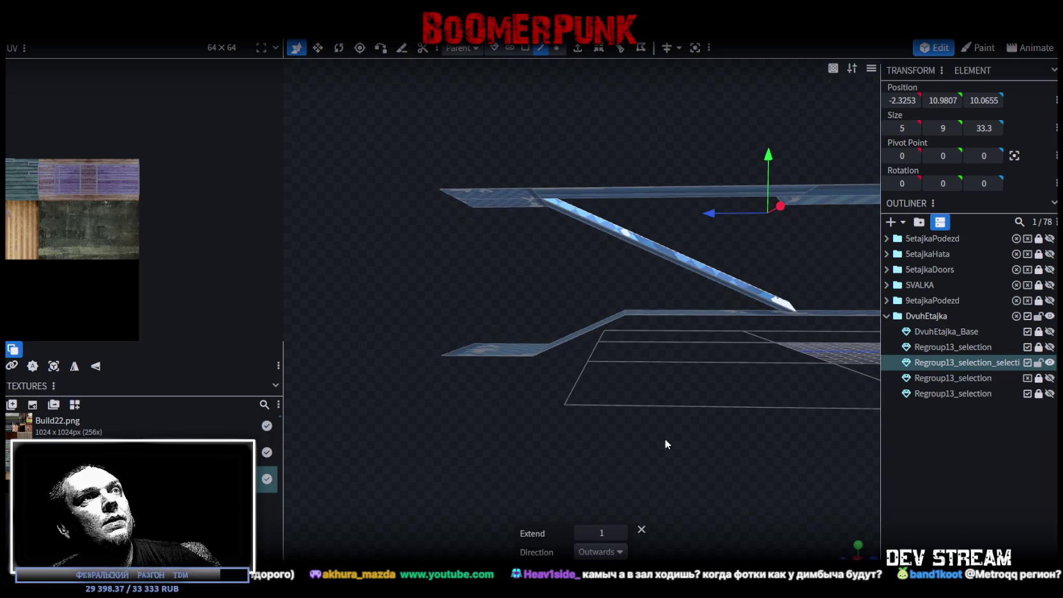
# Set extrusion direction to Y-, try dropping a ramp face to Y 0, then undo it
pyautogui.click(625, 551)
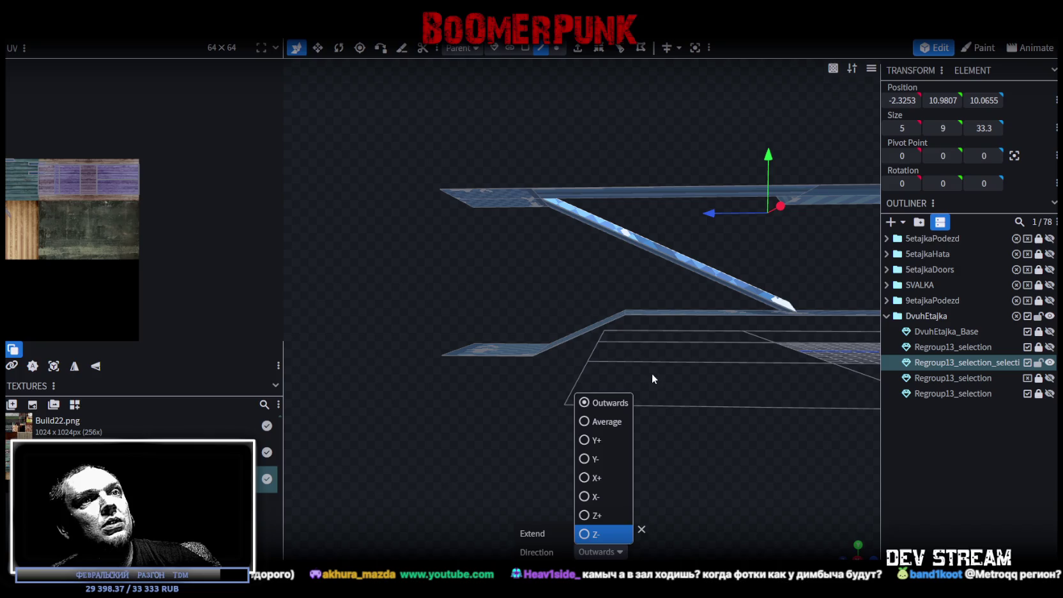
pyautogui.click(596, 455)
pyautogui.moveTo(593, 451)
pyautogui.mouseDown()
pyautogui.moveTo(619, 409)
pyautogui.moveTo(510, 418)
pyautogui.moveTo(562, 394)
pyautogui.moveTo(635, 411)
pyautogui.moveTo(629, 262)
pyautogui.mouseUp()
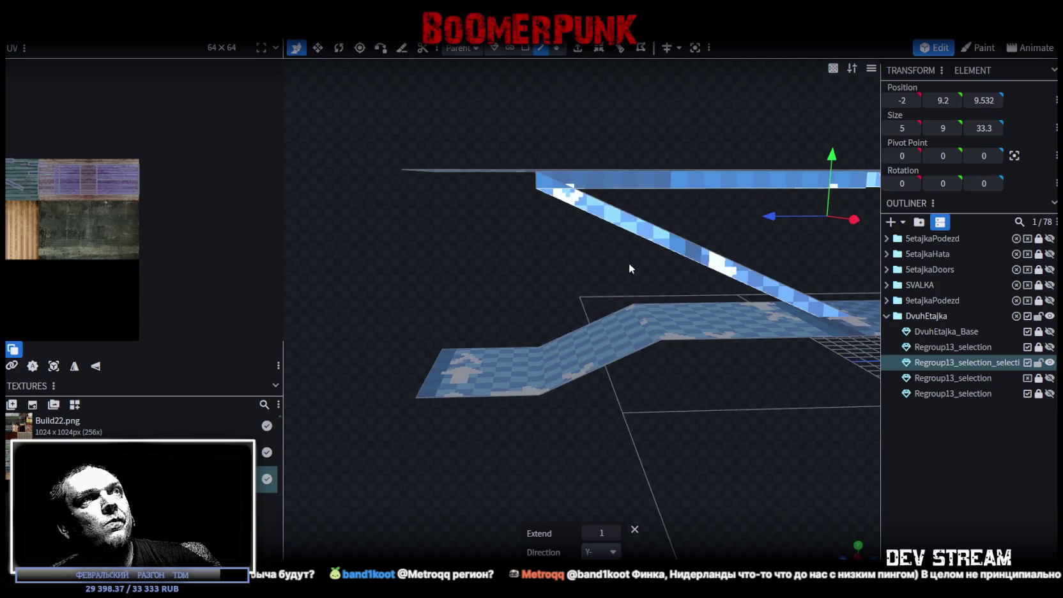
pyautogui.click(622, 226)
pyautogui.click(943, 101)
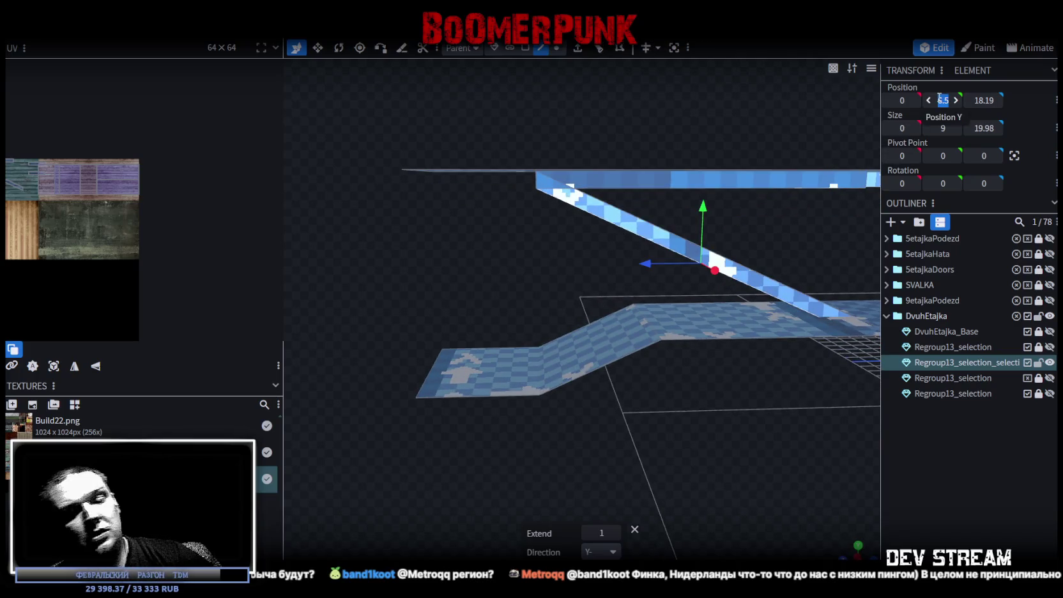
pyautogui.write('0')
pyautogui.press('Return')
pyautogui.moveTo(727, 473)
pyautogui.mouseDown()
pyautogui.moveTo(676, 434)
pyautogui.moveTo(434, 446)
pyautogui.moveTo(805, 420)
pyautogui.mouseUp()
pyautogui.hotkey('ctrl', 'z')
# Split the ramp's side face off into its own mesh piece with Split Mesh
pyautogui.click(525, 47)
pyautogui.click(533, 178)
pyautogui.moveTo(592, 374)
pyautogui.mouseDown()
pyautogui.moveTo(626, 370)
pyautogui.moveTo(576, 376)
pyautogui.mouseUp()
pyautogui.rightClick(552, 215)
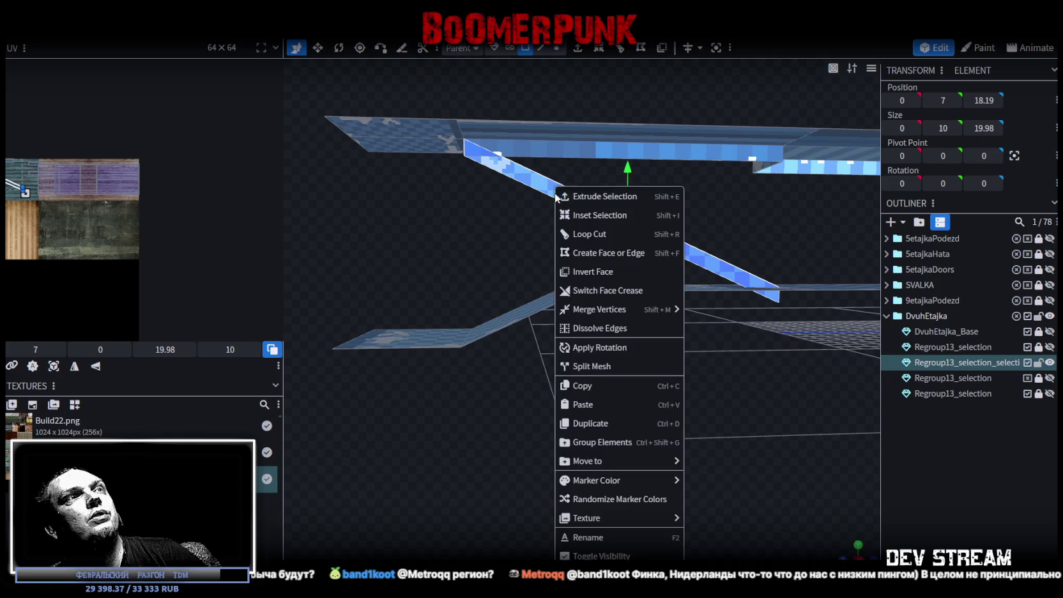
pyautogui.click(599, 369)
# Drop the split face's upper edge to Position Y 0, forming a wall
pyautogui.click(541, 48)
pyautogui.click(553, 202)
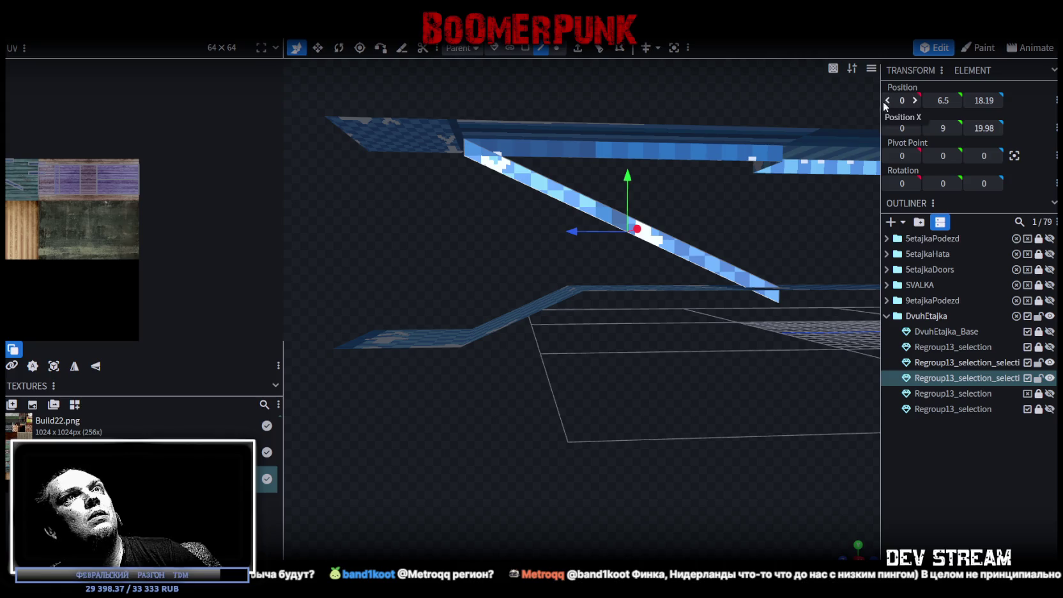
pyautogui.write('0')
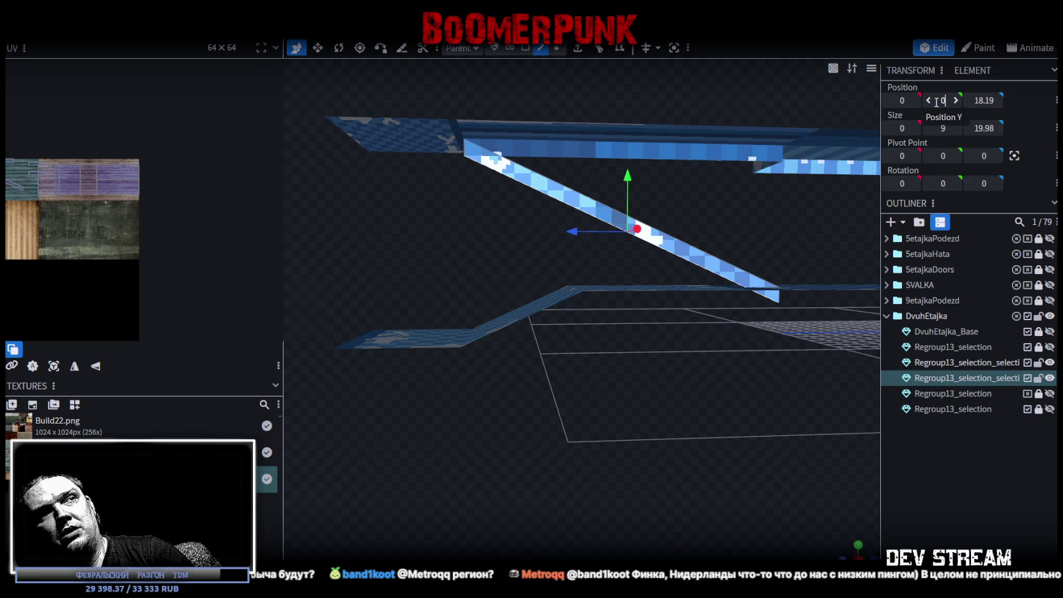
pyautogui.press('Return')
pyautogui.moveTo(670, 455)
pyautogui.mouseDown()
pyautogui.moveTo(615, 449)
pyautogui.moveTo(588, 478)
pyautogui.moveTo(558, 477)
pyautogui.moveTo(681, 459)
pyautogui.moveTo(600, 448)
pyautogui.moveTo(569, 72)
pyautogui.moveTo(521, 433)
pyautogui.moveTo(526, 421)
pyautogui.mouseUp()
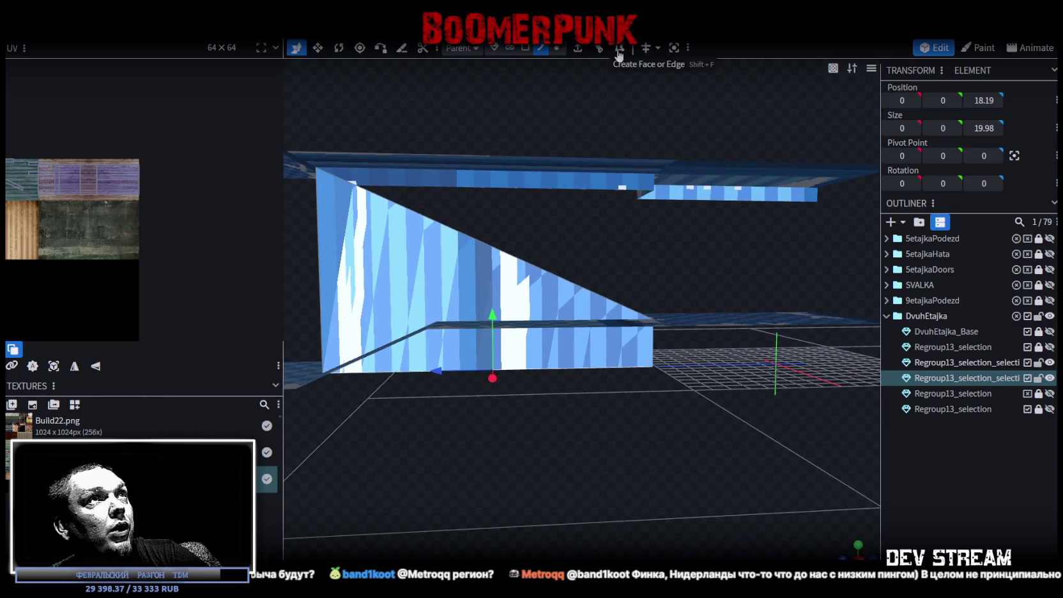
# Merge the two wall-edge vertices into one to make the wall triangular
pyautogui.click(557, 49)
pyautogui.click(667, 319)
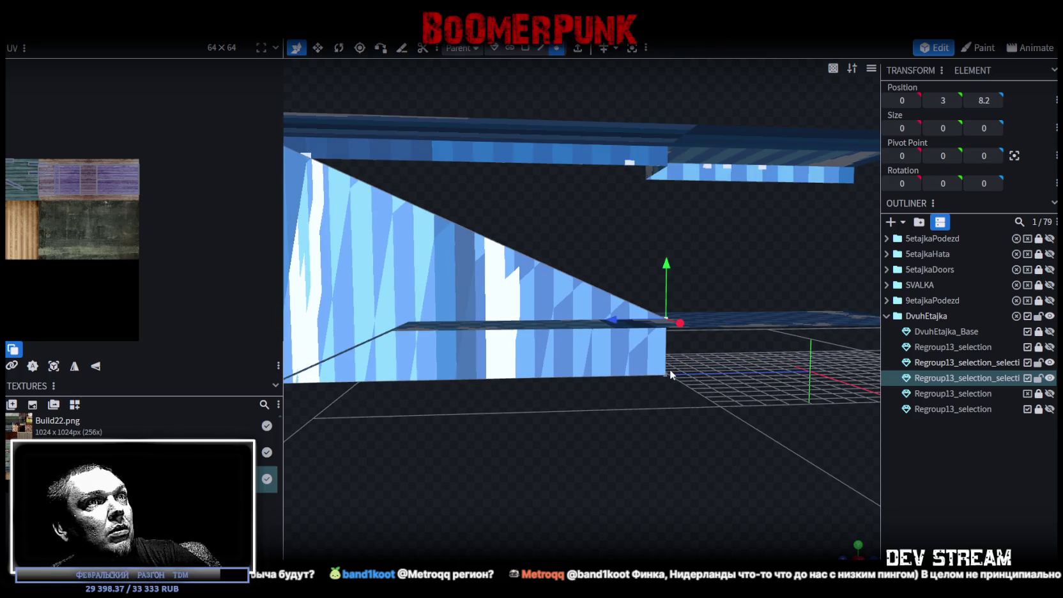
pyautogui.keyDown('shift'); pyautogui.click(664, 378); pyautogui.keyUp('shift')
pyautogui.rightClick(665, 377)
pyautogui.click(824, 104)
pyautogui.moveTo(703, 256)
pyautogui.mouseDown()
pyautogui.moveTo(629, 386)
pyautogui.moveTo(747, 418)
pyautogui.moveTo(693, 435)
pyautogui.moveTo(672, 405)
pyautogui.moveTo(700, 429)
pyautogui.moveTo(644, 417)
pyautogui.moveTo(679, 426)
pyautogui.moveTo(710, 408)
pyautogui.moveTo(696, 414)
pyautogui.moveTo(521, 277)
pyautogui.moveTo(511, 282)
pyautogui.mouseUp()
# Select two neighbouring faces of the top landing in face mode
pyautogui.click(525, 48)
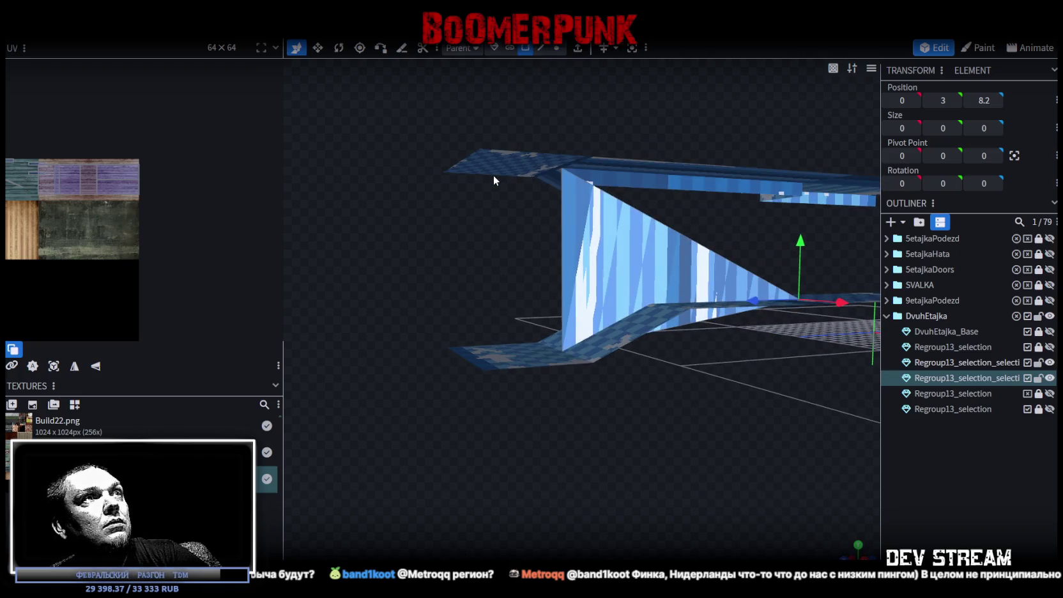
pyautogui.click(494, 164)
pyautogui.keyDown('shift'); pyautogui.click(502, 173); pyautogui.keyUp('shift')
pyautogui.moveTo(477, 214)
pyautogui.mouseDown()
pyautogui.moveTo(495, 208)
pyautogui.moveTo(499, 222)
pyautogui.moveTo(449, 227)
pyautogui.moveTo(488, 179)
pyautogui.mouseUp()
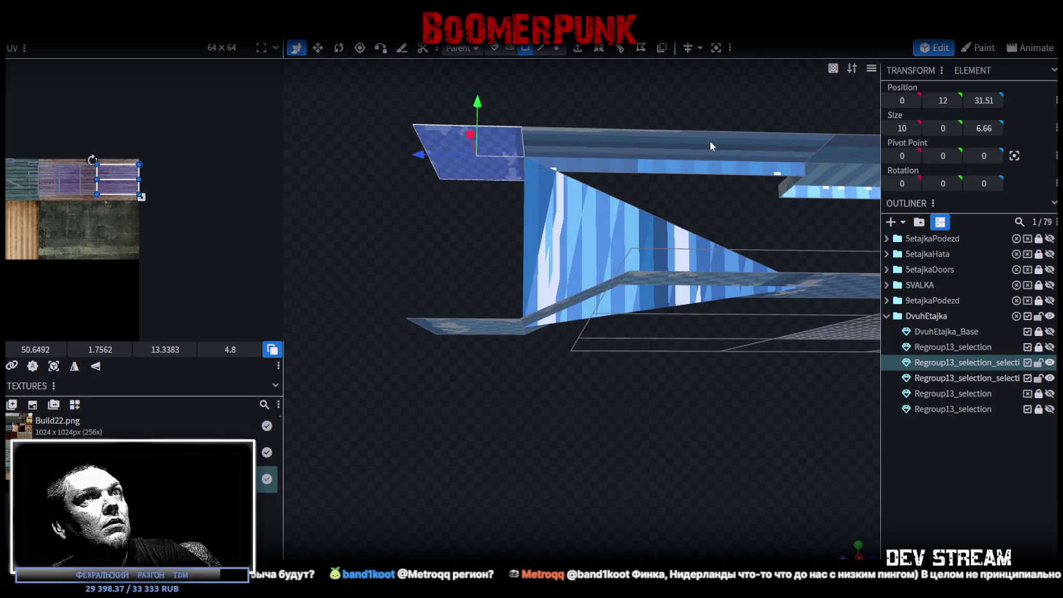
# Copy the five landing faces, paste them as mesh one unit lower, and merge vertices
pyautogui.keyDown('shift'); pyautogui.click(711, 146); pyautogui.keyUp('shift')
pyautogui.keyDown('shift'); pyautogui.click(846, 160); pyautogui.keyUp('shift')
pyautogui.rightClick(517, 179)
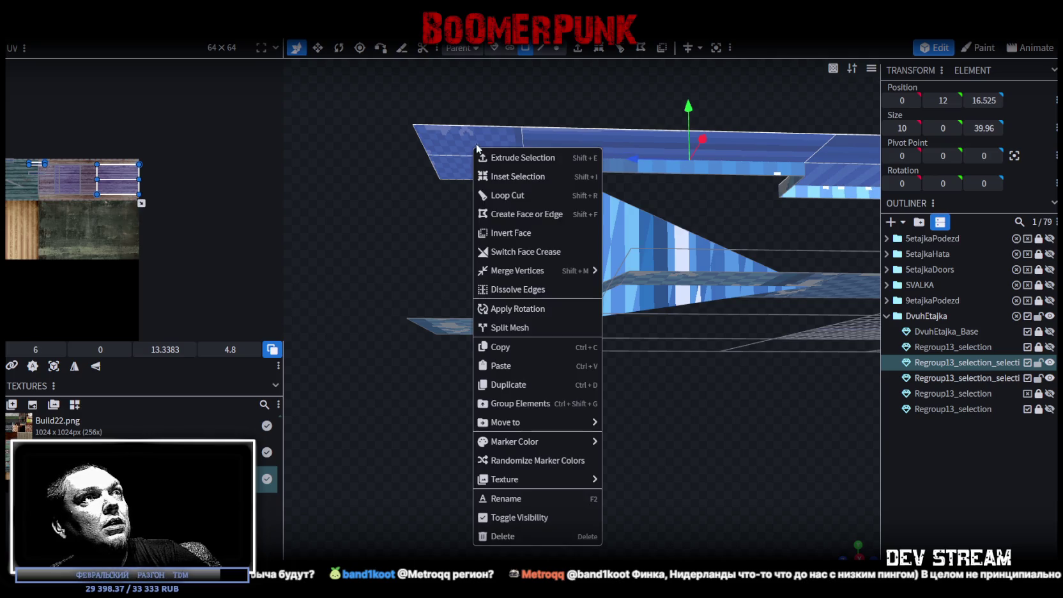
pyautogui.click(502, 345)
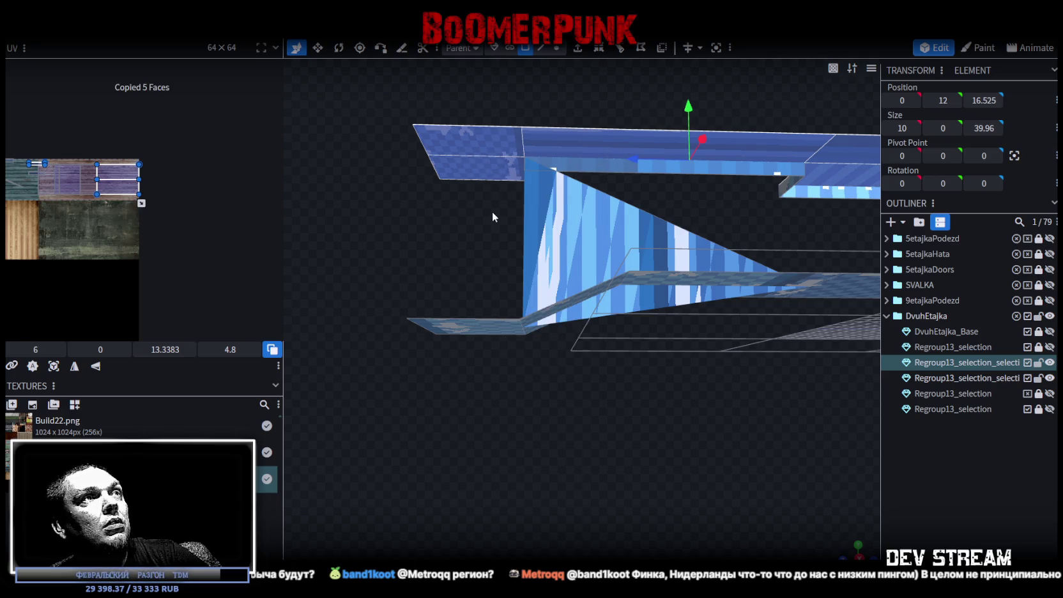
pyautogui.rightClick(493, 220)
pyautogui.click(519, 381)
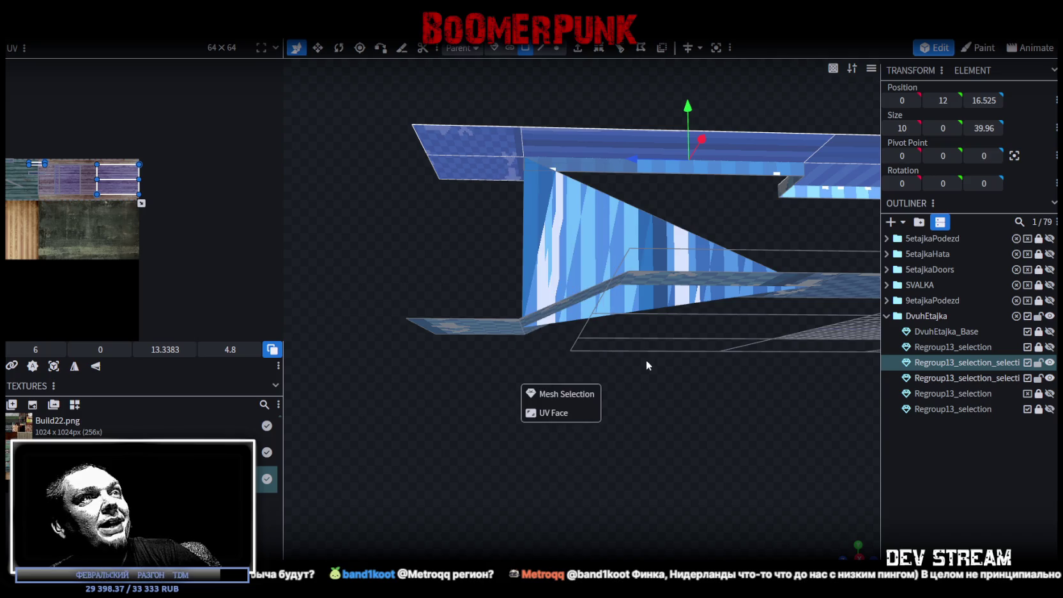
pyautogui.click(571, 397)
pyautogui.moveTo(692, 106); pyautogui.dragTo(692, 110)
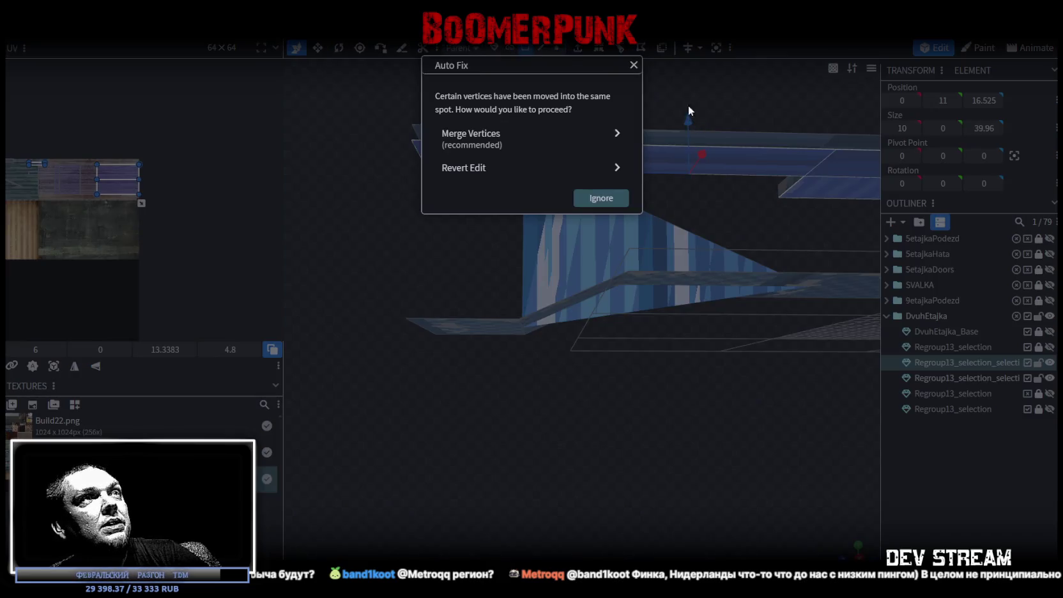
pyautogui.click(558, 132)
# Extrude a landing edge in Y- down to Position Y 0 and merge the overlapping vertex
pyautogui.moveTo(444, 202)
pyautogui.mouseDown()
pyautogui.moveTo(530, 232)
pyautogui.moveTo(546, 183)
pyautogui.moveTo(544, 83)
pyautogui.mouseUp()
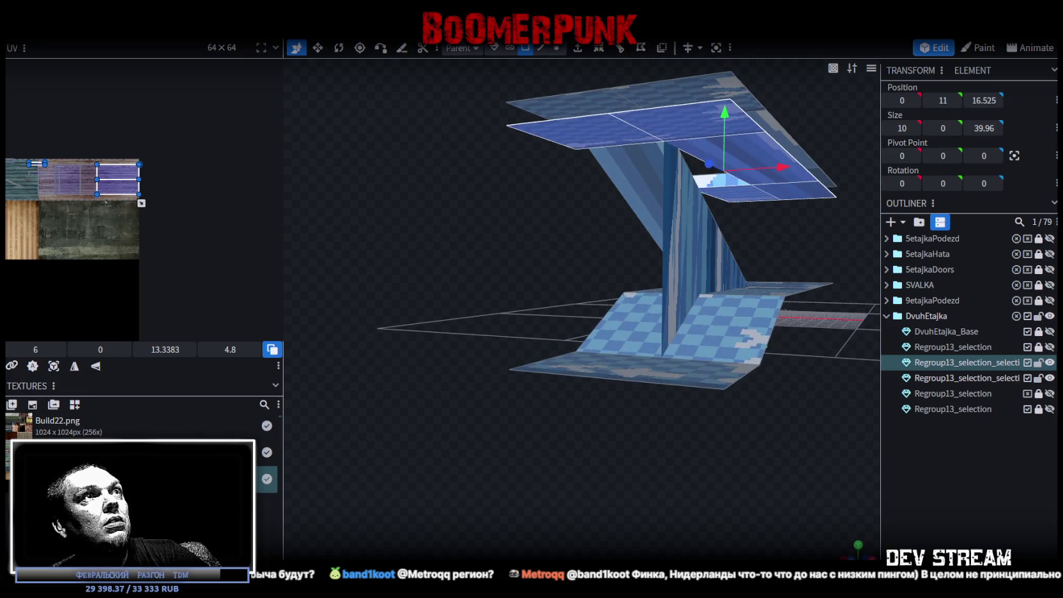
pyautogui.click(541, 47)
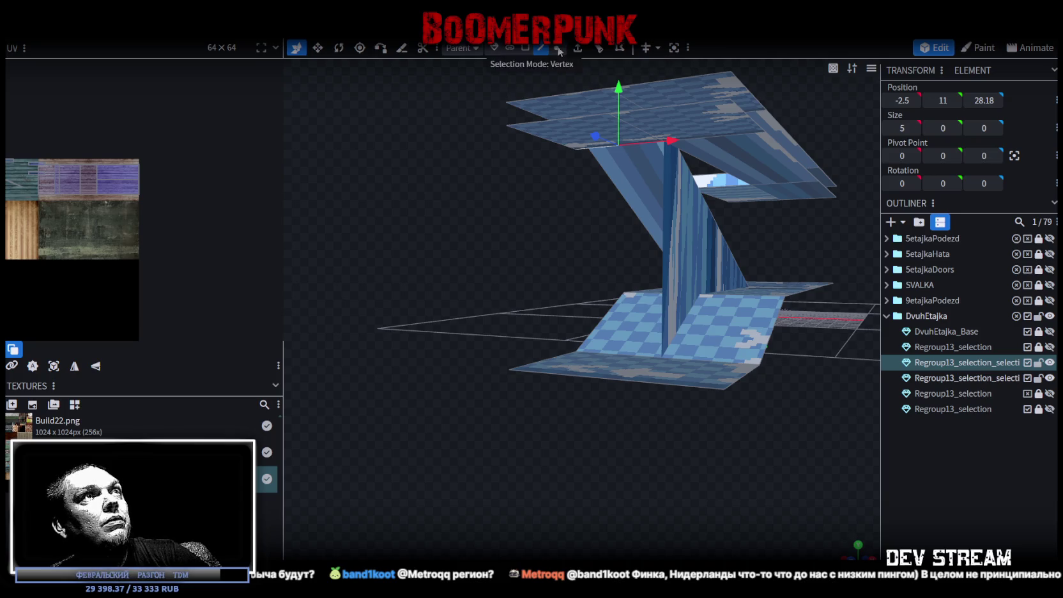
pyautogui.click(578, 48)
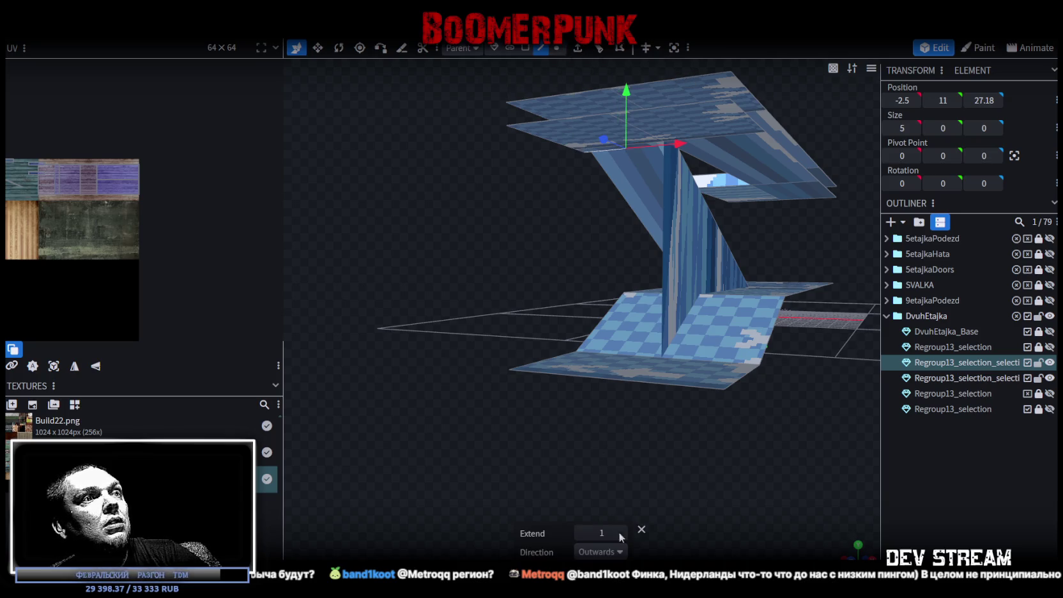
pyautogui.click(601, 553)
pyautogui.click(582, 465)
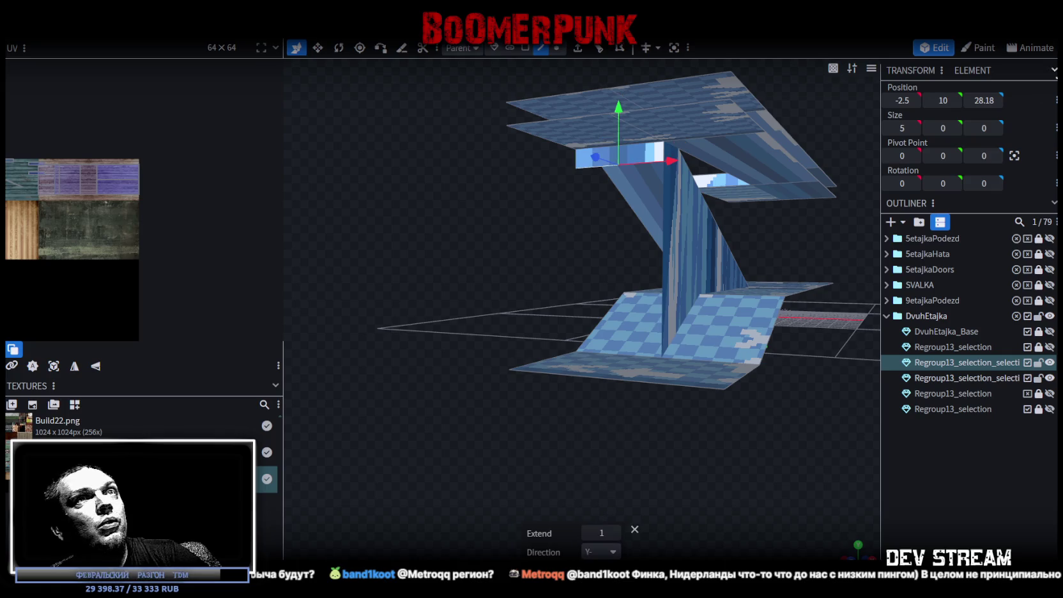
pyautogui.write('0')
pyautogui.press('Return')
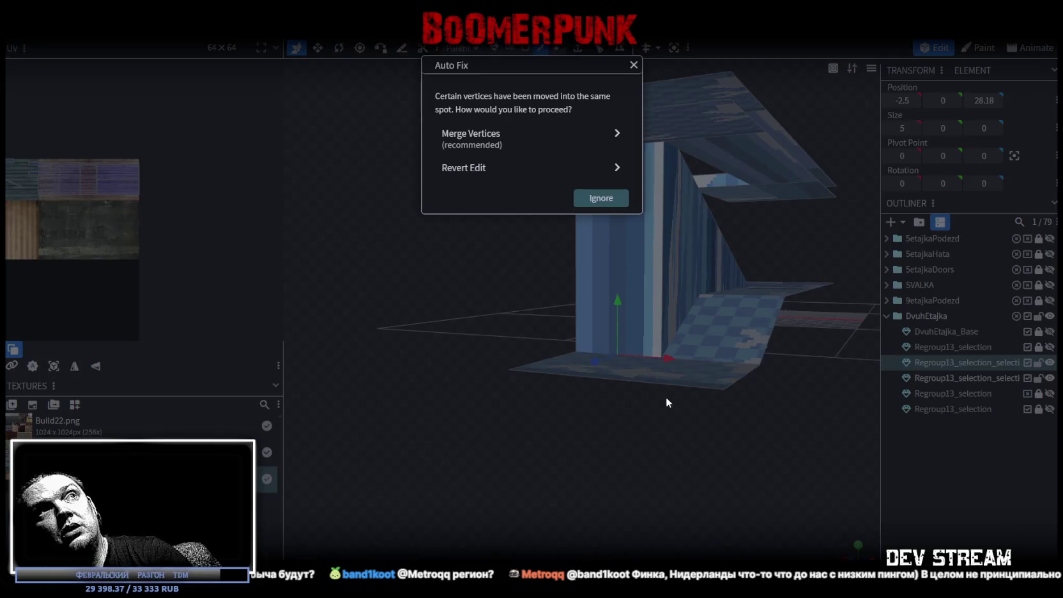
pyautogui.click(528, 133)
# Zoom in on the new wall and switch the viewport to solid shading
pyautogui.moveTo(684, 421)
pyautogui.mouseDown()
pyautogui.moveTo(644, 440)
pyautogui.moveTo(580, 420)
pyautogui.moveTo(663, 437)
pyautogui.moveTo(621, 447)
pyautogui.moveTo(793, 453)
pyautogui.moveTo(553, 409)
pyautogui.moveTo(661, 431)
pyautogui.moveTo(606, 384)
pyautogui.moveTo(655, 404)
pyautogui.moveTo(756, 392)
pyautogui.moveTo(611, 434)
pyautogui.moveTo(641, 440)
pyautogui.moveTo(633, 434)
pyautogui.mouseUp()
pyautogui.scroll(3, 629, 405)
pyautogui.press('z')
pyautogui.press('z')
pyautogui.press('z')
pyautogui.press('z')
# In face mode, select the triangular wall, the other wall element and the floor plane to inspect them
pyautogui.click(525, 48)
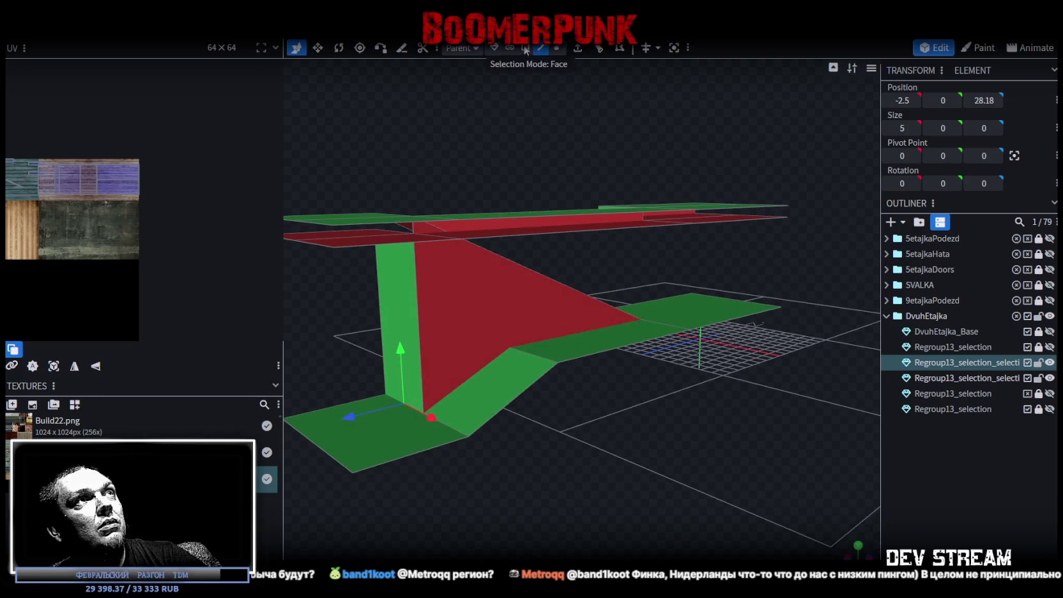
pyautogui.click(511, 309)
pyautogui.moveTo(679, 251)
pyautogui.mouseDown()
pyautogui.moveTo(320, 473)
pyautogui.moveTo(587, 436)
pyautogui.moveTo(558, 439)
pyautogui.mouseUp()
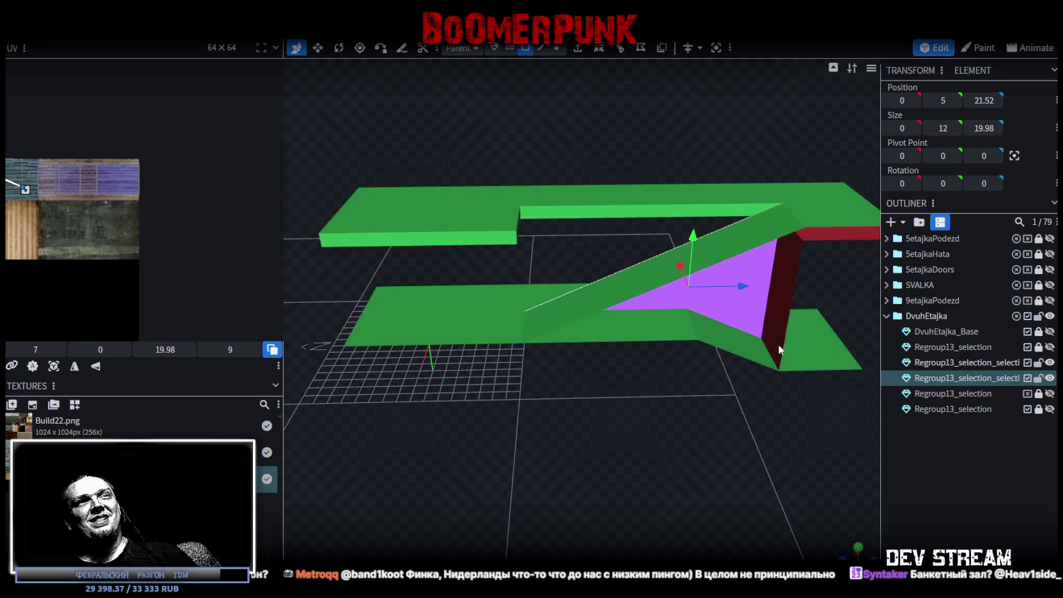
pyautogui.click(723, 351)
pyautogui.moveTo(723, 350)
pyautogui.mouseDown()
pyautogui.moveTo(603, 441)
pyautogui.moveTo(575, 409)
pyautogui.moveTo(503, 386)
pyautogui.moveTo(656, 410)
pyautogui.moveTo(544, 430)
pyautogui.moveTo(437, 412)
pyautogui.moveTo(614, 447)
pyautogui.moveTo(575, 449)
pyautogui.moveTo(485, 397)
pyautogui.mouseUp()
pyautogui.click(595, 450)
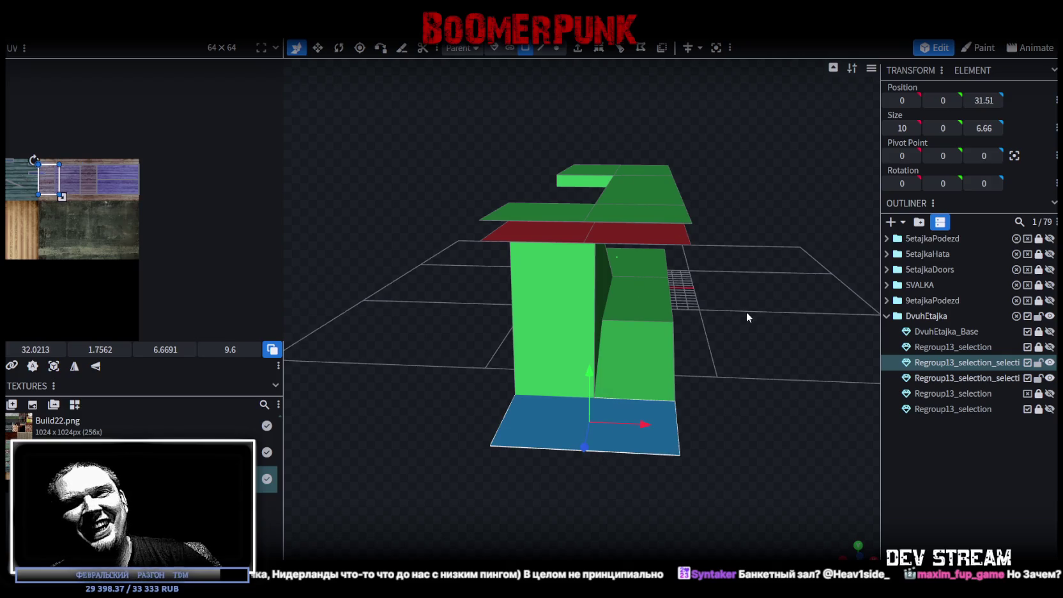
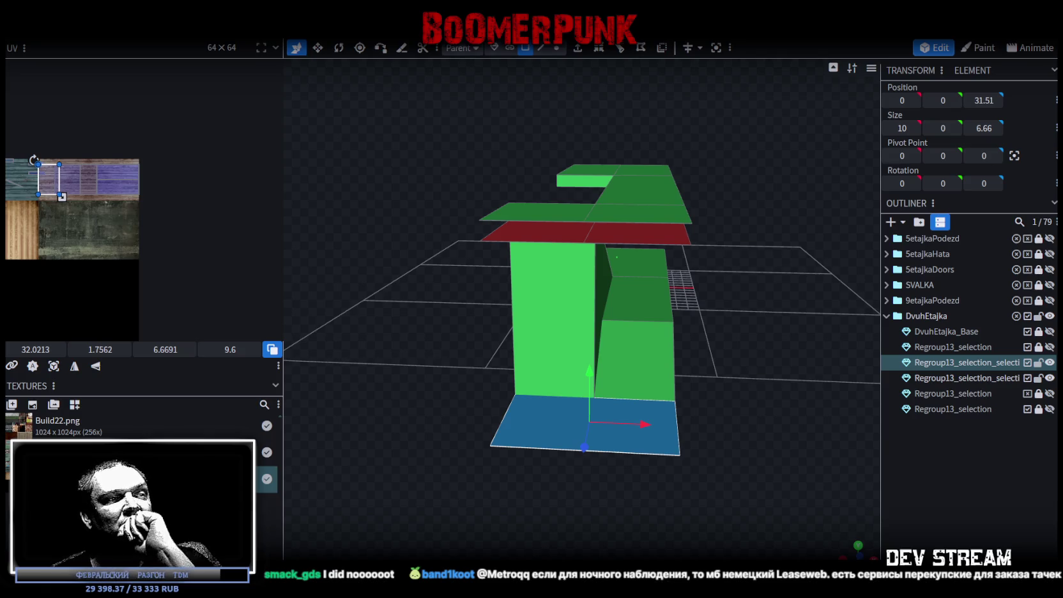
# Switch to the browser playing the YouTube video on the Olympic curling cheating controversy
pyautogui.hotkey('alt', 'Tab')
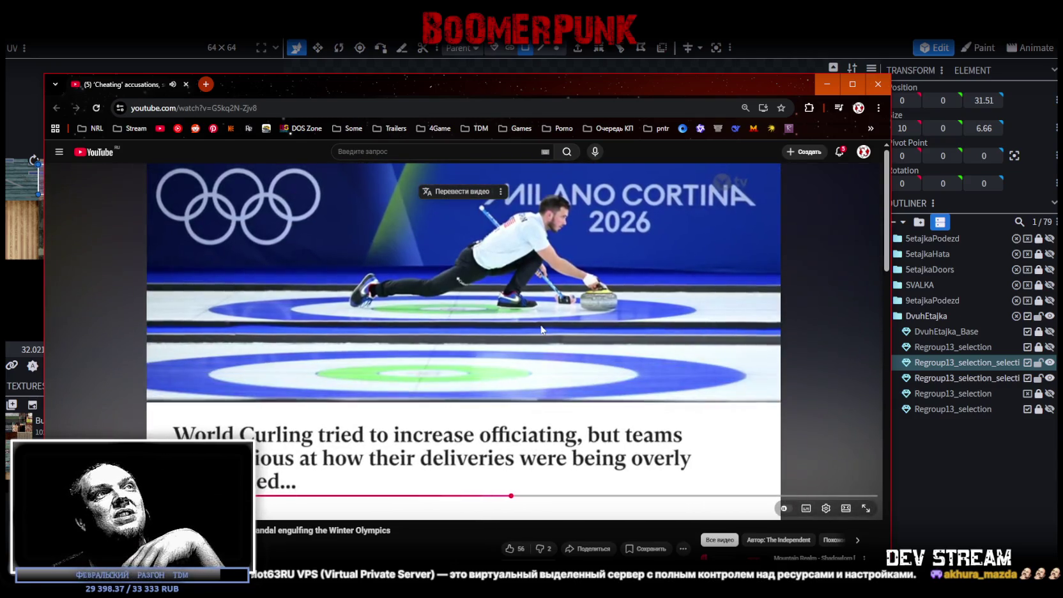
# Close the YouTube browser window to return to the DvuhEtajka model in Blockbench
pyautogui.click(187, 85)
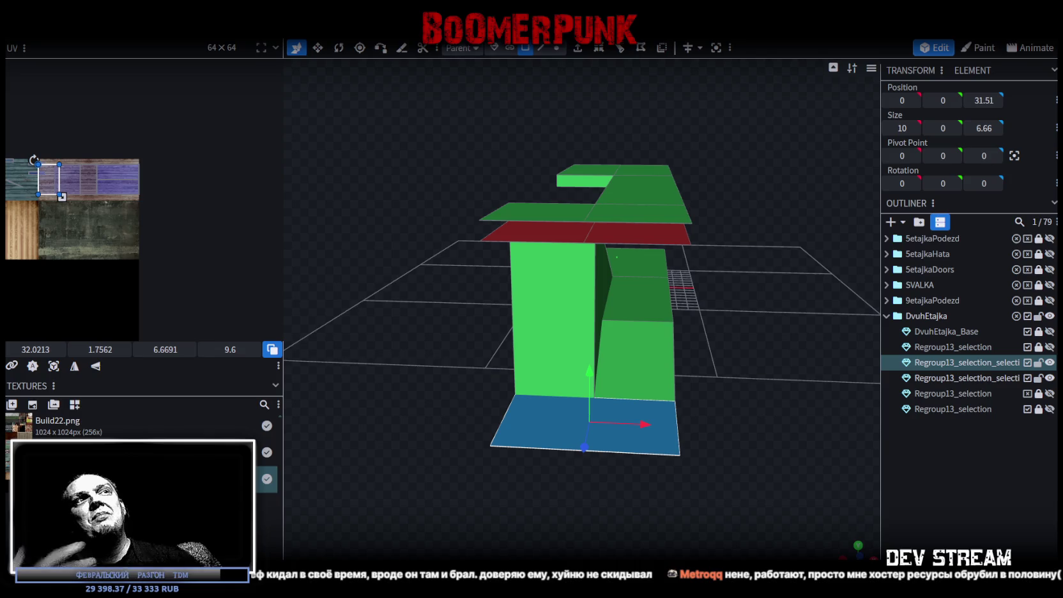
# Orbit around the triangular gable, trying nearby faces, and select the thin vertical face beside it
pyautogui.moveTo(876, 450)
pyautogui.mouseDown()
pyautogui.moveTo(541, 400)
pyautogui.moveTo(584, 441)
pyautogui.moveTo(677, 398)
pyautogui.moveTo(490, 381)
pyautogui.moveTo(540, 376)
pyautogui.mouseUp()
pyautogui.click(695, 247)
pyautogui.scroll(-2, 650, 463)
pyautogui.moveTo(650, 463)
pyautogui.mouseDown()
pyautogui.moveTo(501, 471)
pyautogui.moveTo(692, 467)
pyautogui.moveTo(689, 447)
pyautogui.moveTo(578, 294)
pyautogui.mouseUp()
pyautogui.click(577, 294)
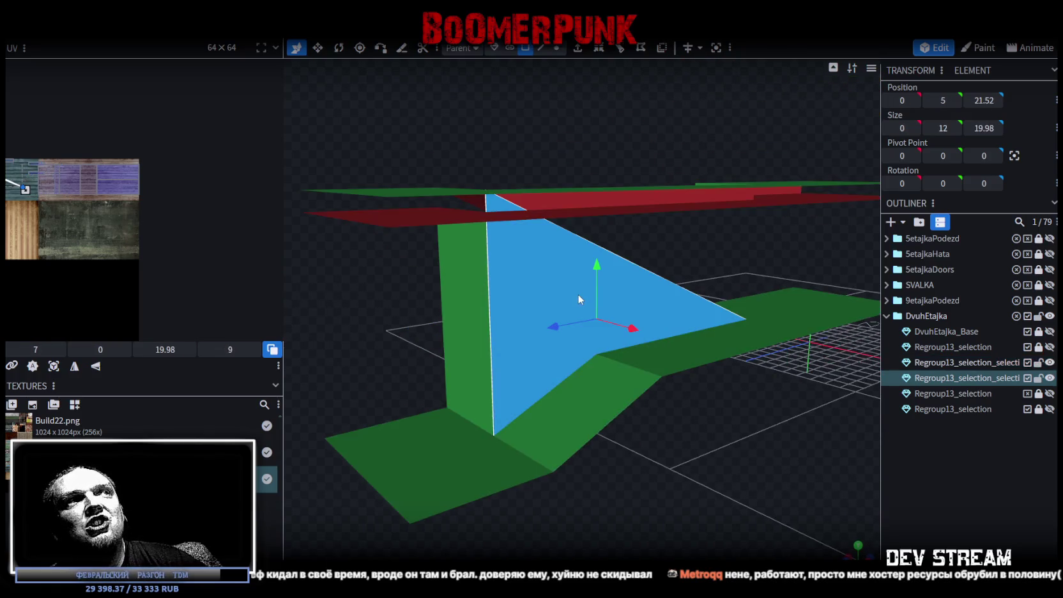
pyautogui.moveTo(719, 445)
pyautogui.mouseDown()
pyautogui.moveTo(586, 460)
pyautogui.moveTo(514, 413)
pyautogui.moveTo(476, 435)
pyautogui.moveTo(586, 417)
pyautogui.moveTo(656, 423)
pyautogui.moveTo(671, 449)
pyautogui.moveTo(703, 454)
pyautogui.moveTo(730, 437)
pyautogui.moveTo(853, 463)
pyautogui.moveTo(538, 383)
pyautogui.moveTo(595, 420)
pyautogui.moveTo(542, 247)
pyautogui.moveTo(665, 461)
pyautogui.moveTo(739, 438)
pyautogui.mouseUp()
pyautogui.click(541, 247)
pyautogui.moveTo(788, 362)
pyautogui.mouseDown()
pyautogui.moveTo(688, 355)
pyautogui.moveTo(612, 326)
pyautogui.moveTo(609, 302)
pyautogui.moveTo(646, 340)
pyautogui.moveTo(757, 383)
pyautogui.moveTo(338, 460)
pyautogui.moveTo(506, 451)
pyautogui.moveTo(590, 525)
pyautogui.moveTo(613, 338)
pyautogui.mouseUp()
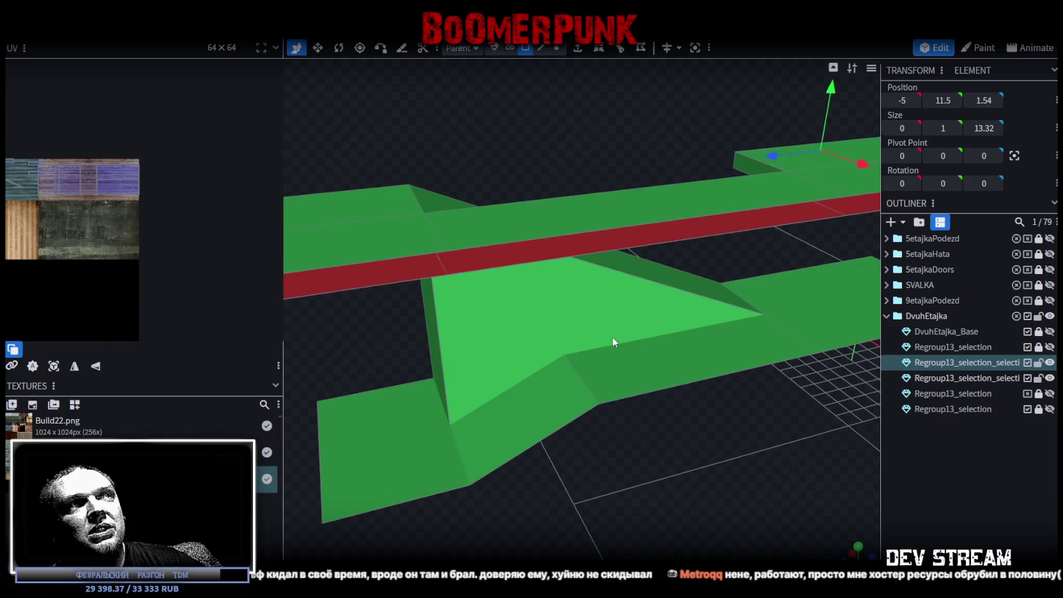
pyautogui.click(613, 337)
pyautogui.moveTo(598, 397)
pyautogui.mouseDown()
pyautogui.moveTo(699, 446)
pyautogui.moveTo(536, 301)
pyautogui.moveTo(766, 392)
pyautogui.moveTo(685, 405)
pyautogui.mouseUp()
pyautogui.click(536, 301)
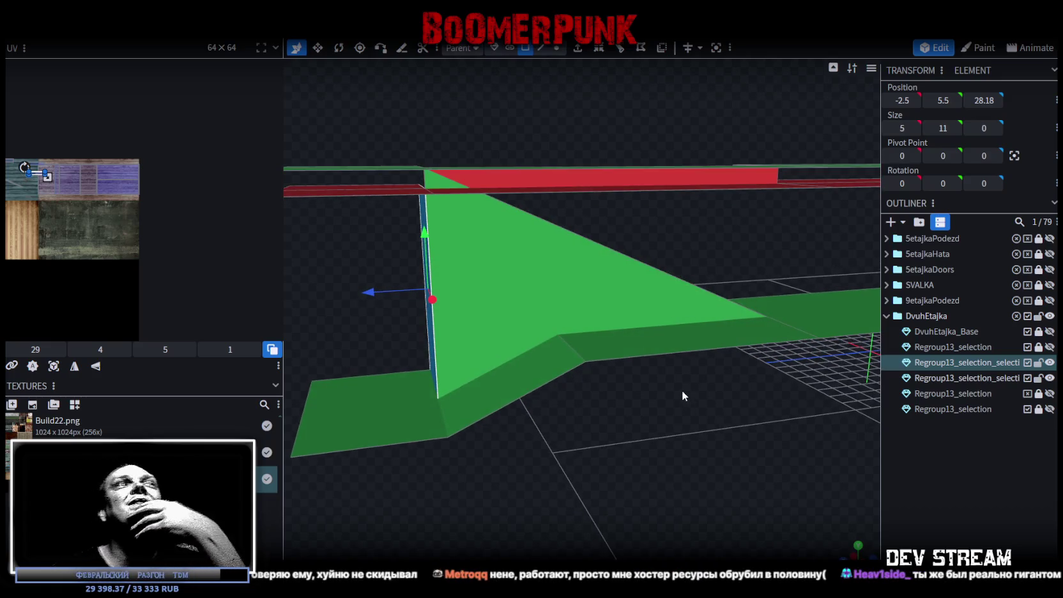